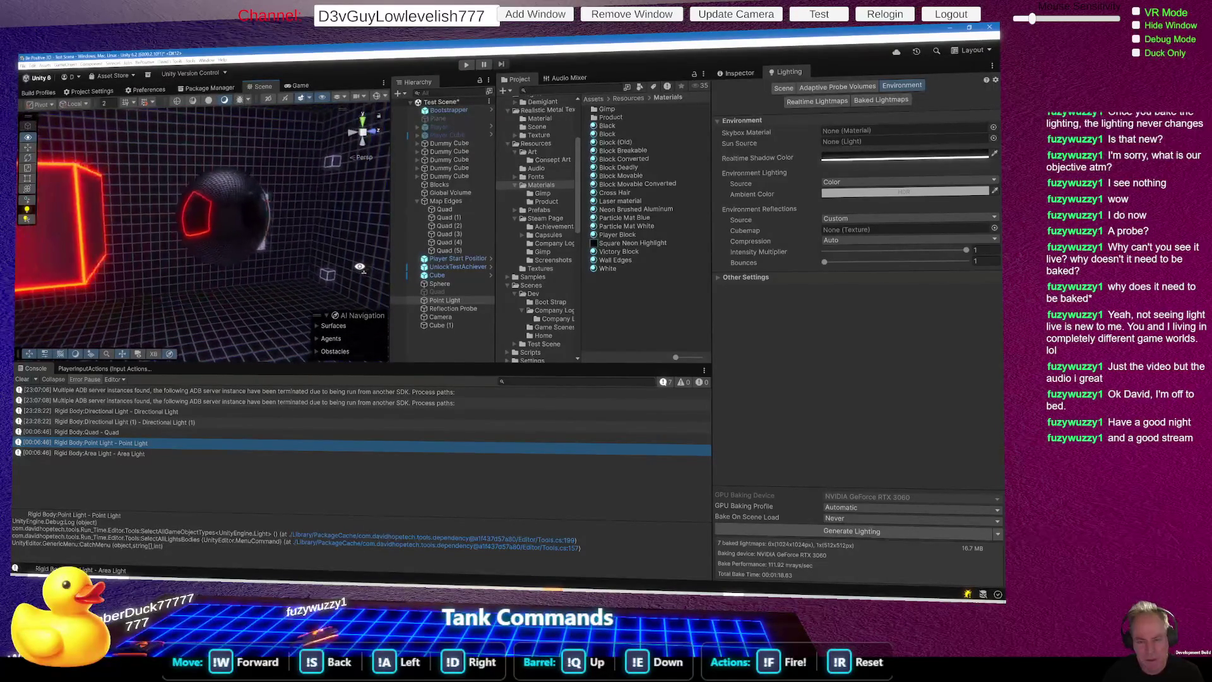
# Step: Select the Reflection Probe, orbit around the red cube, and start generating the lighting
pyautogui.click(438, 309)
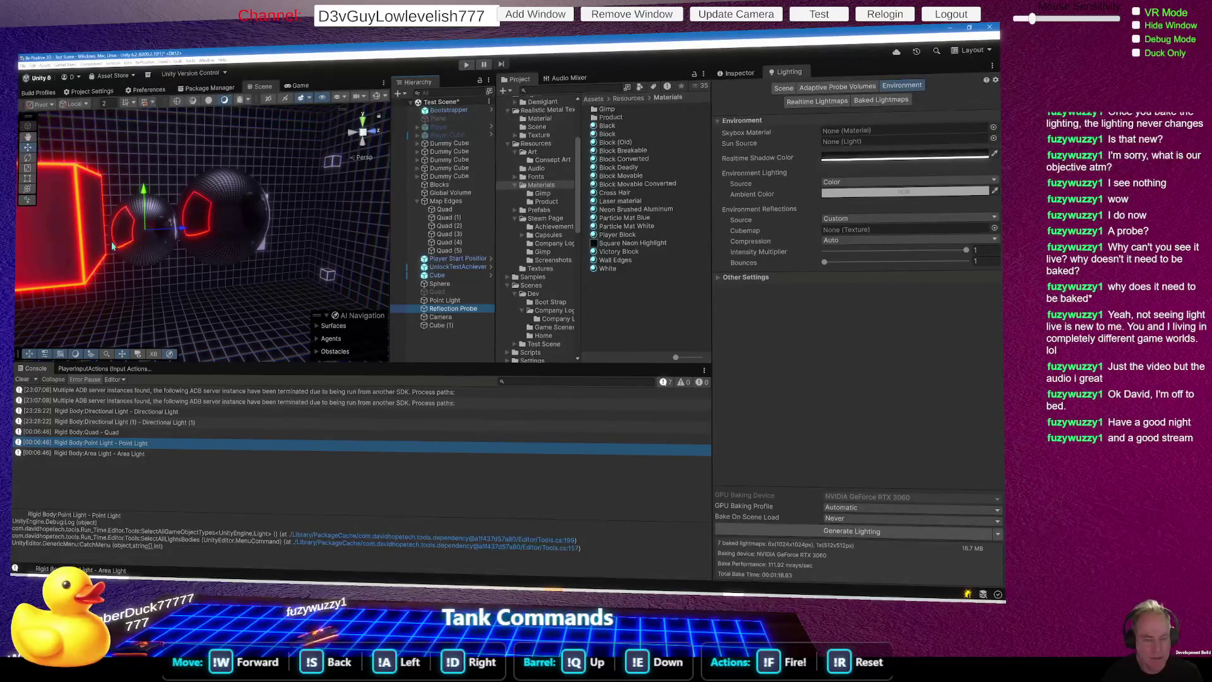
pyautogui.moveTo(152, 303); pyautogui.dragTo(72, 230)
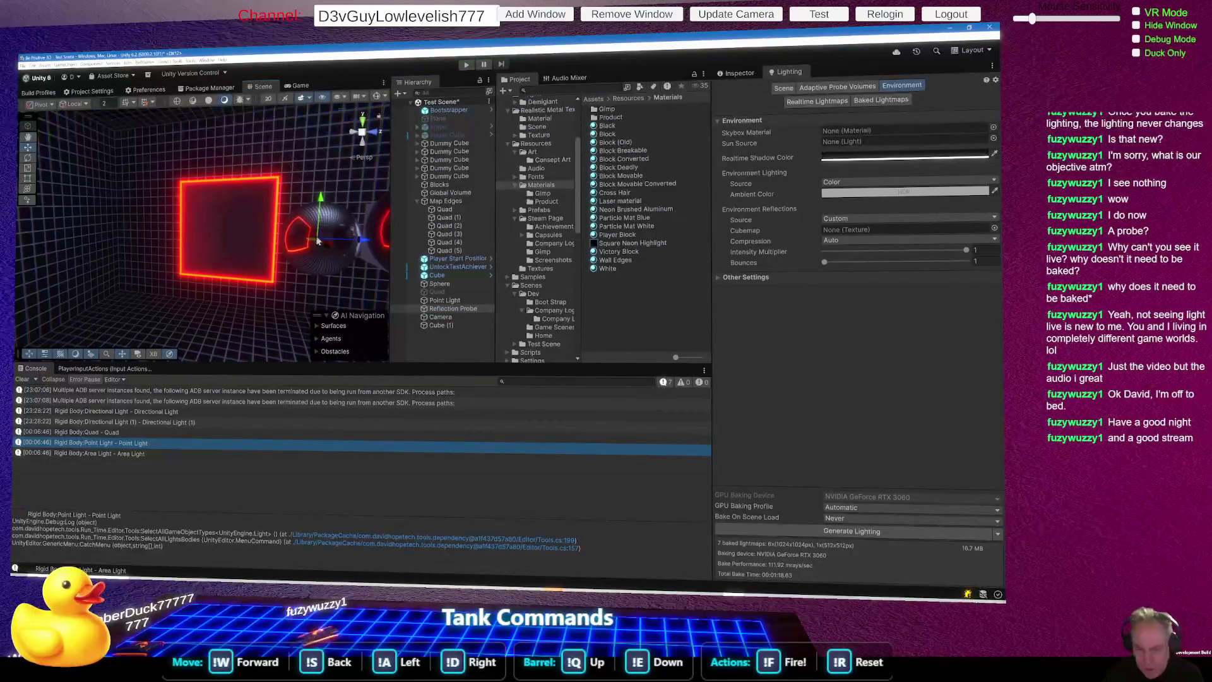
pyautogui.moveTo(315, 237); pyautogui.dragTo(64, 251)
pyautogui.scroll(5, 113, 246)
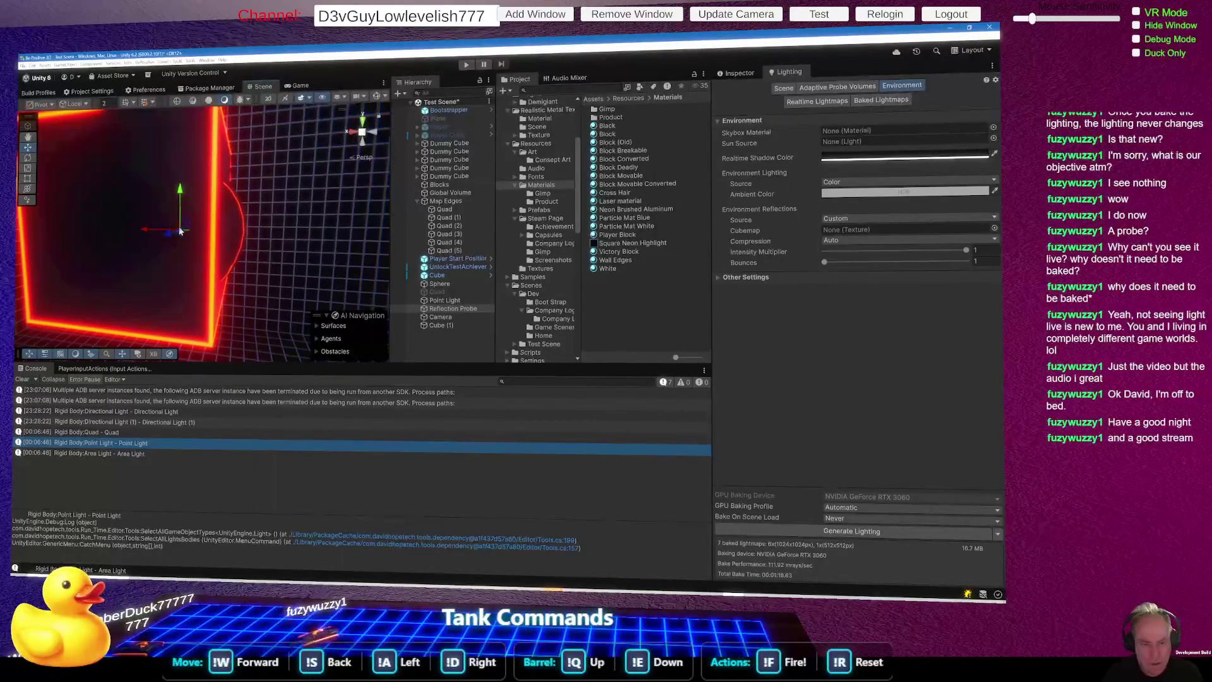
pyautogui.moveTo(180, 233)
pyautogui.mouseDown()
pyautogui.moveTo(119, 479)
pyautogui.moveTo(22, 464)
pyautogui.moveTo(168, 356)
pyautogui.moveTo(140, 236)
pyautogui.moveTo(163, 246)
pyautogui.moveTo(161, 189)
pyautogui.moveTo(315, 227)
pyautogui.moveTo(490, 237)
pyautogui.mouseUp()
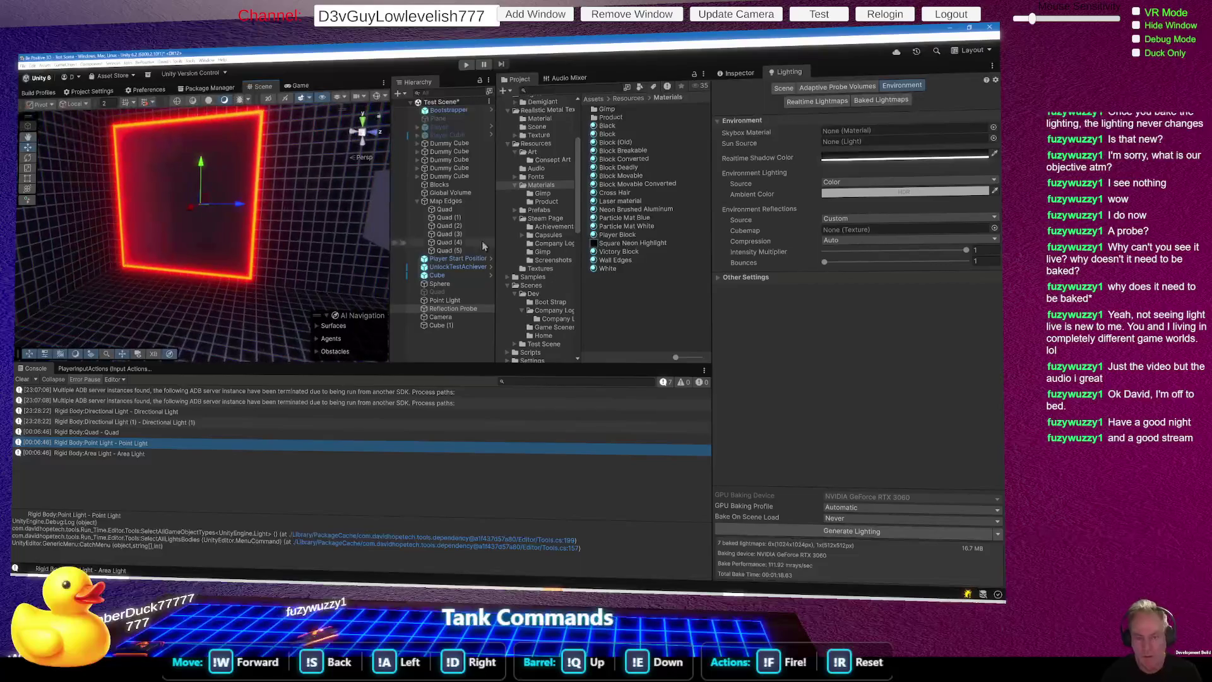
pyautogui.click(877, 531)
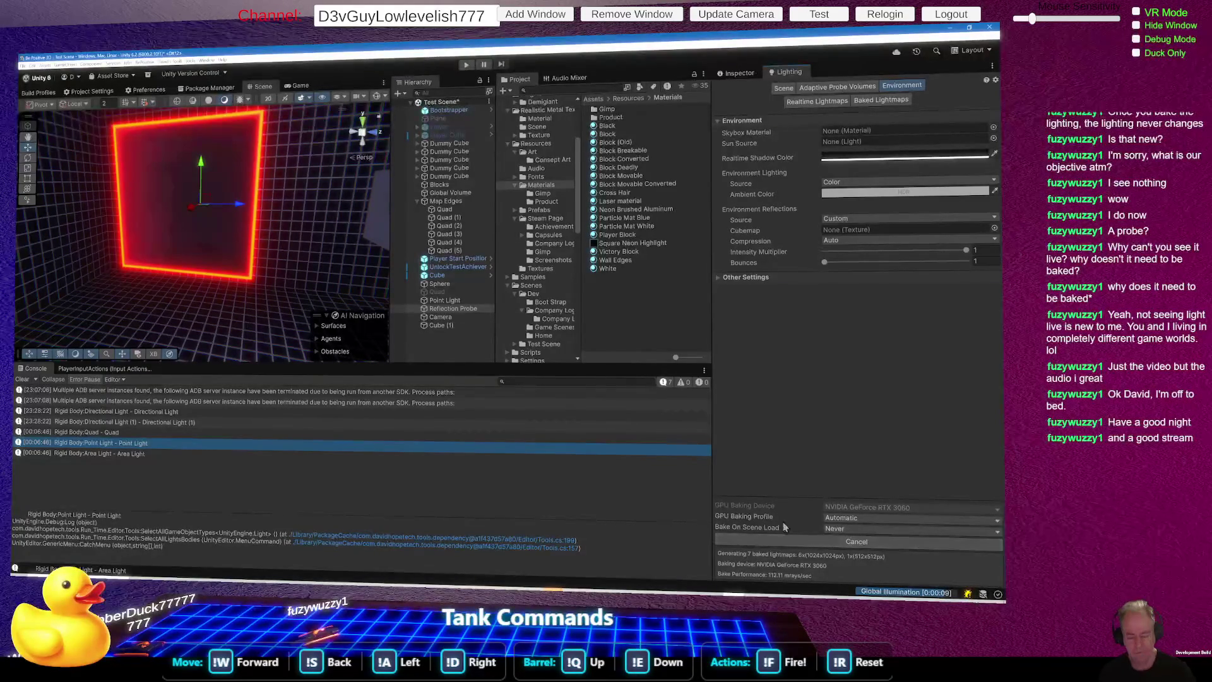
# Step: Orbit around the cube and sphere while the bake finishes with 7 lightmaps
pyautogui.moveTo(242, 273)
pyautogui.mouseDown()
pyautogui.moveTo(197, 253)
pyautogui.moveTo(410, 241)
pyautogui.moveTo(407, 229)
pyautogui.moveTo(345, 216)
pyautogui.moveTo(144, 244)
pyautogui.moveTo(205, 245)
pyautogui.moveTo(166, 224)
pyautogui.moveTo(258, 253)
pyautogui.mouseUp()
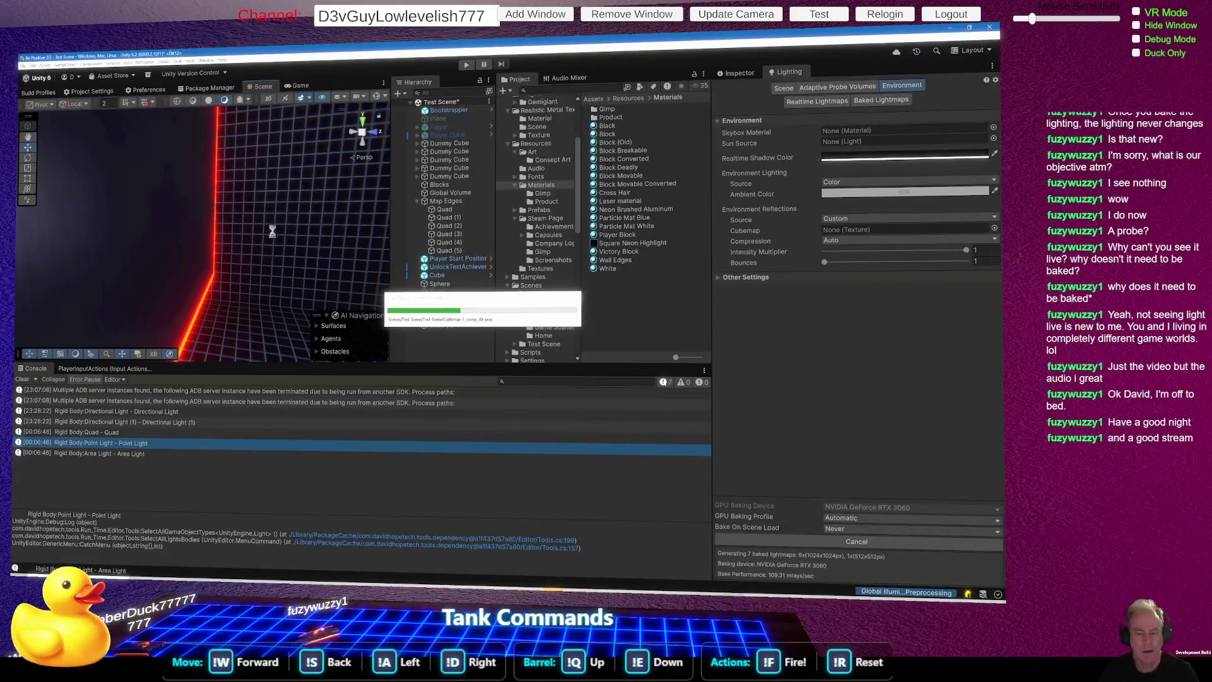
pyautogui.moveTo(269, 218)
pyautogui.mouseDown()
pyautogui.moveTo(155, 214)
pyautogui.moveTo(234, 230)
pyautogui.moveTo(313, 217)
pyautogui.moveTo(234, 239)
pyautogui.moveTo(313, 224)
pyautogui.moveTo(262, 229)
pyautogui.moveTo(177, 189)
pyautogui.moveTo(401, 215)
pyautogui.mouseUp()
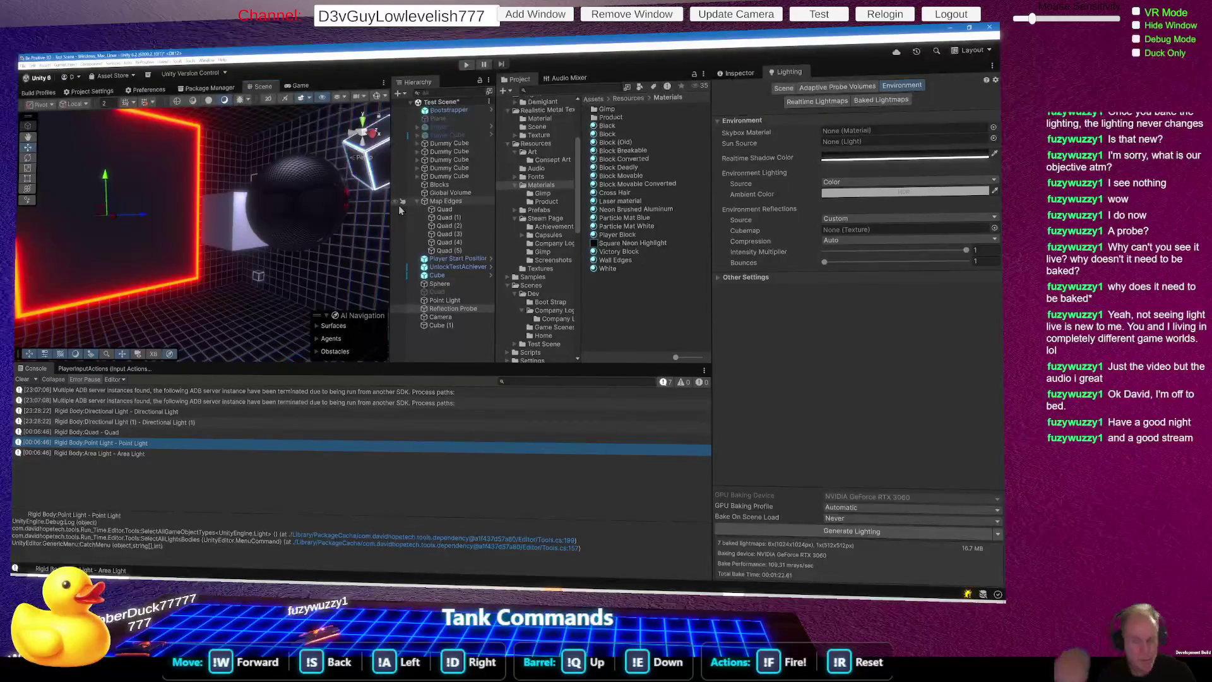
# Step: Select the Reflection Probe and show its properties in the Inspector
pyautogui.moveTo(315, 219)
pyautogui.mouseDown()
pyautogui.moveTo(249, 204)
pyautogui.moveTo(124, 209)
pyautogui.mouseUp()
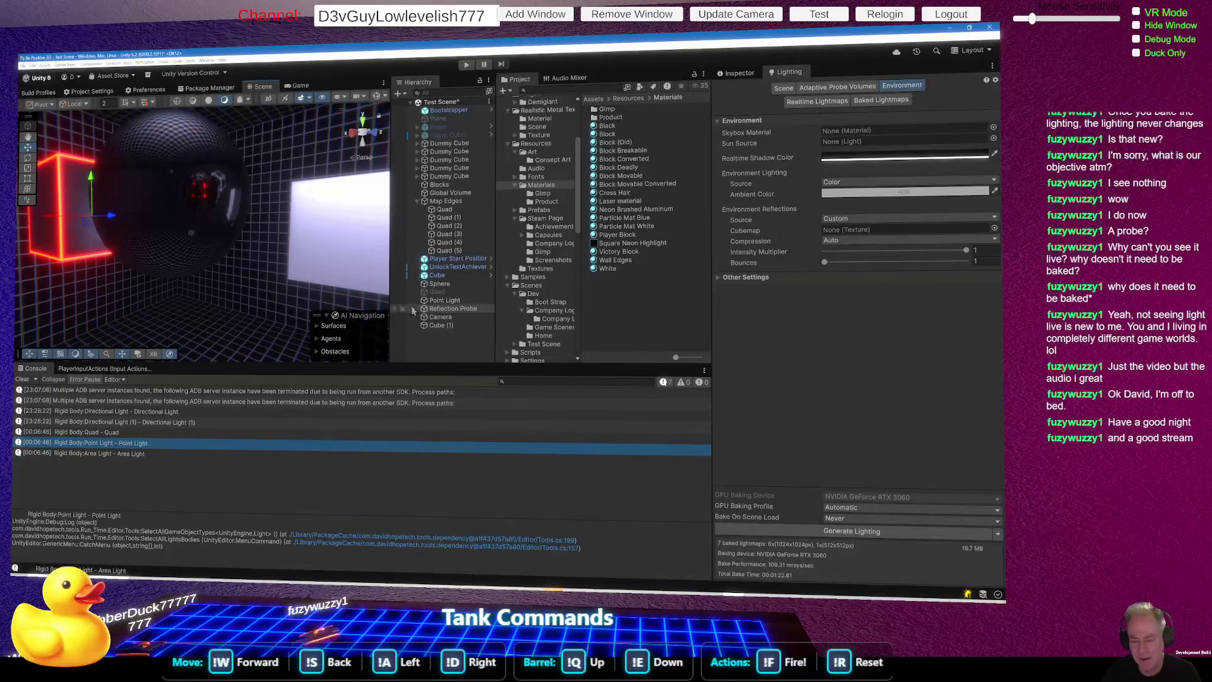
pyautogui.click(452, 309)
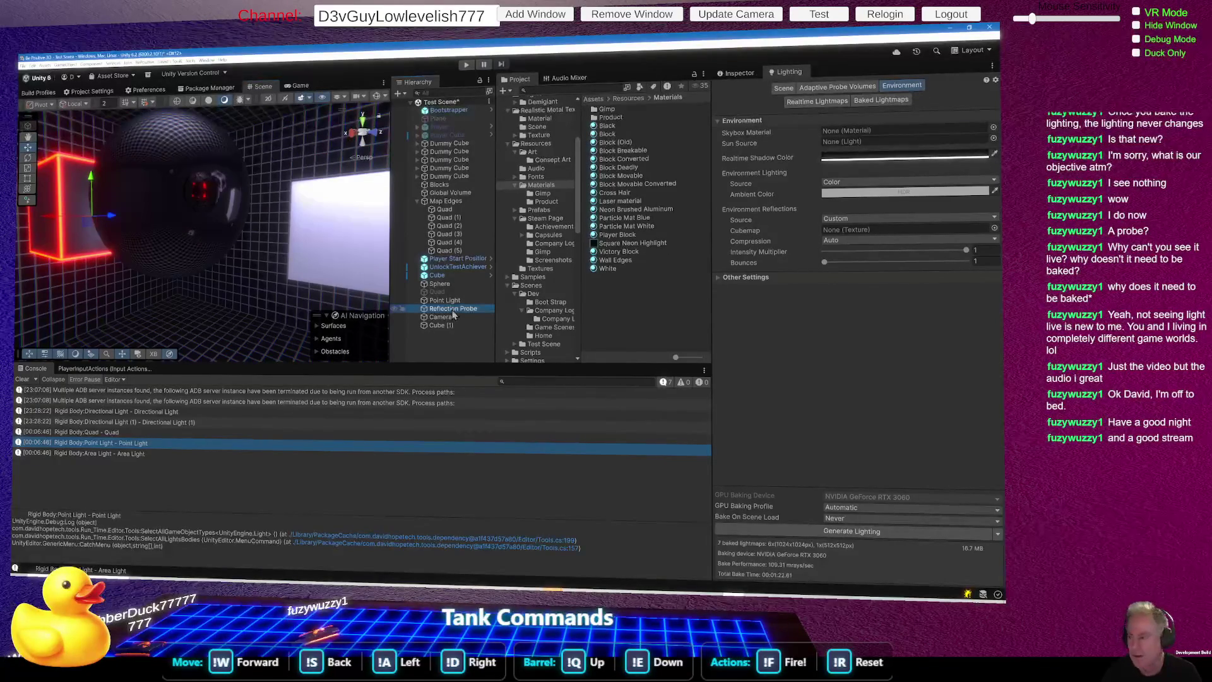
pyautogui.click(738, 73)
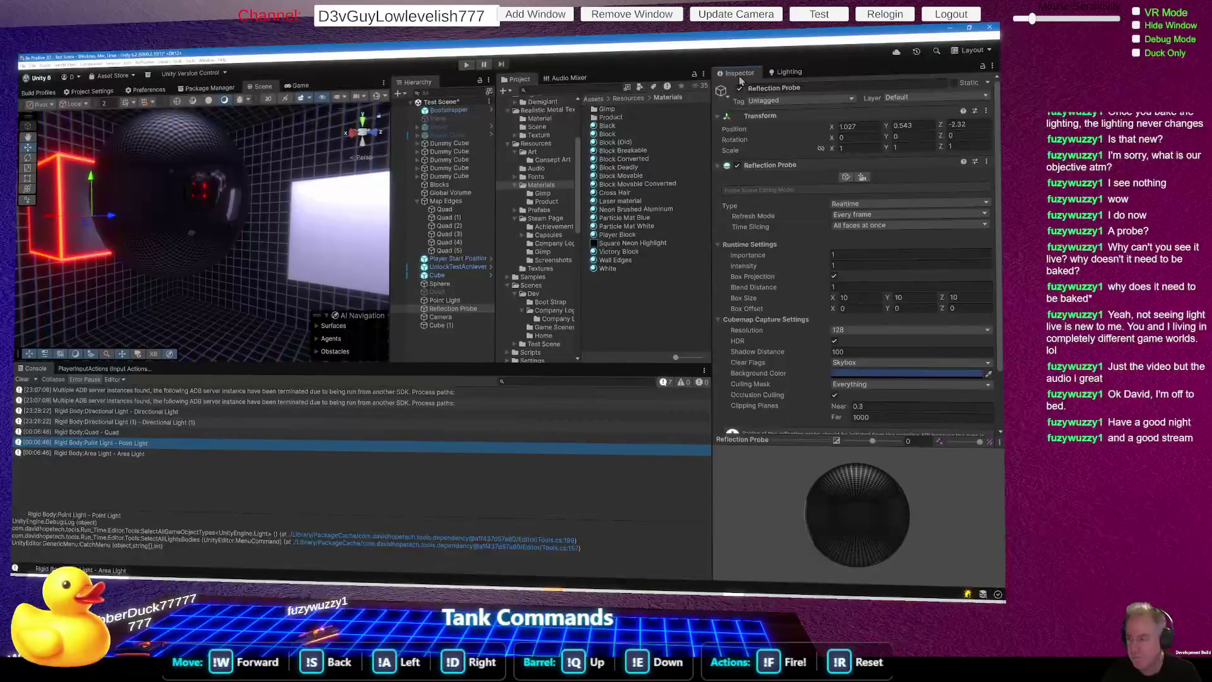
pyautogui.moveTo(246, 262)
pyautogui.mouseDown()
pyautogui.moveTo(285, 254)
pyautogui.moveTo(294, 267)
pyautogui.mouseUp()
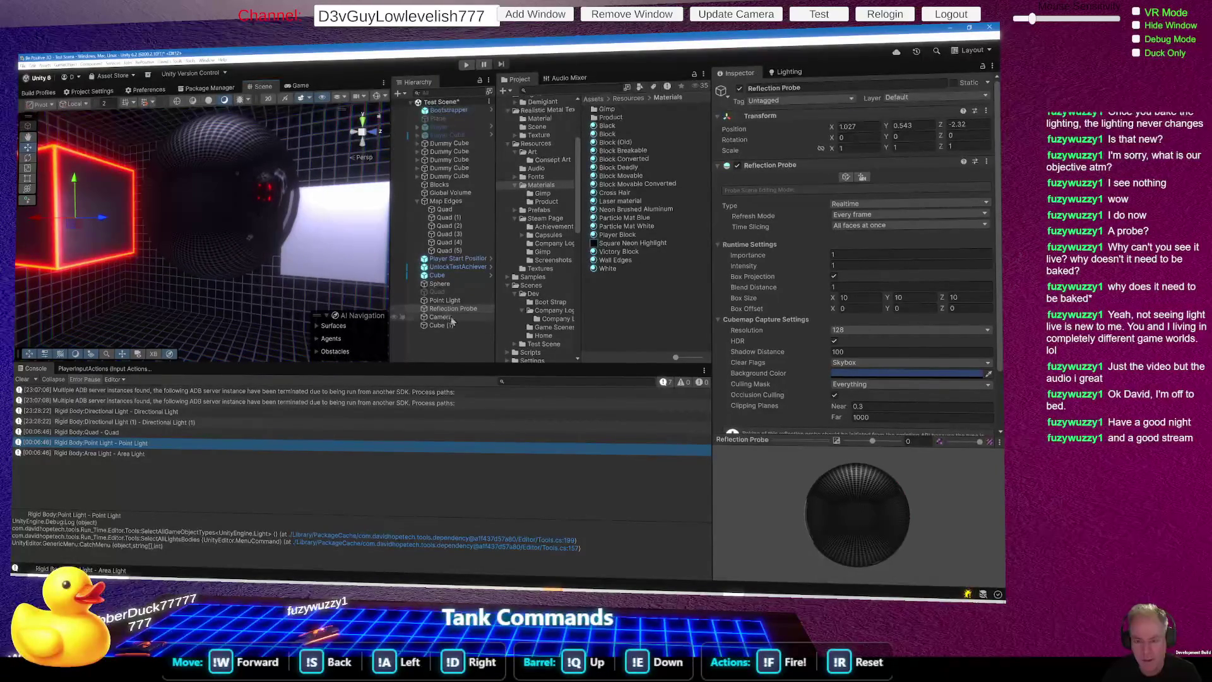
# Step: Rotate the shiny sphere on its Y axis to about 321, then reframe on the red cube
pyautogui.click(442, 285)
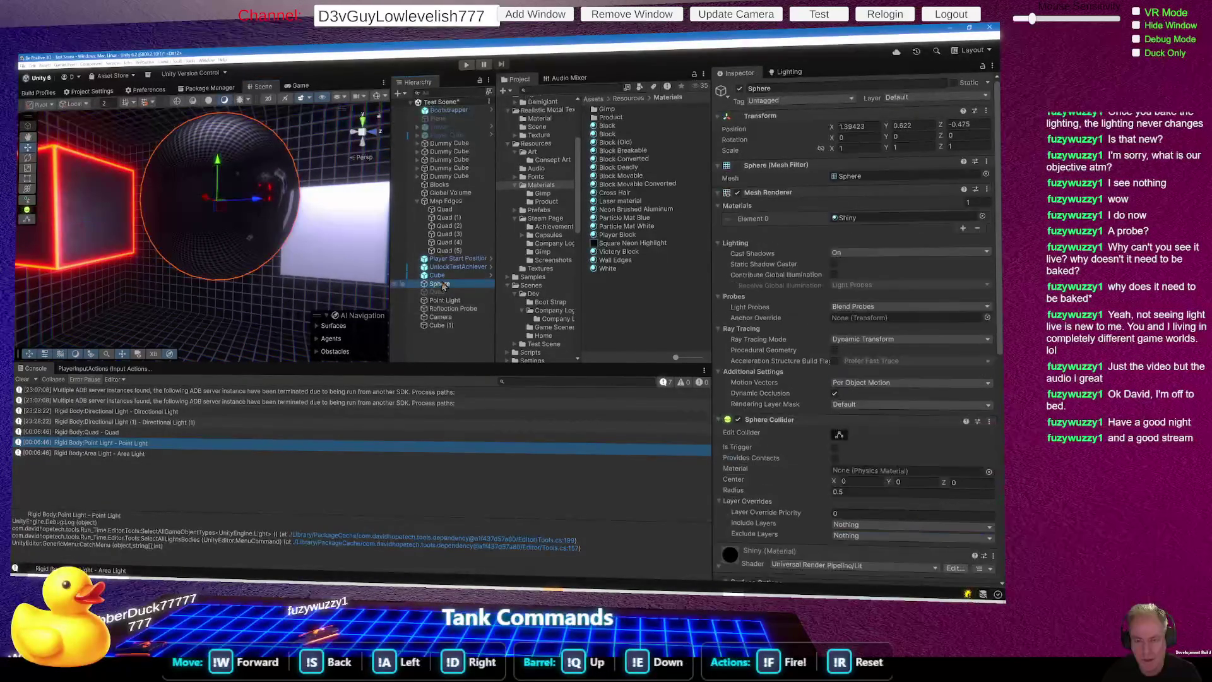
pyautogui.click(28, 158)
pyautogui.moveTo(250, 202)
pyautogui.mouseDown()
pyautogui.moveTo(44, 209)
pyautogui.moveTo(174, 208)
pyautogui.mouseUp()
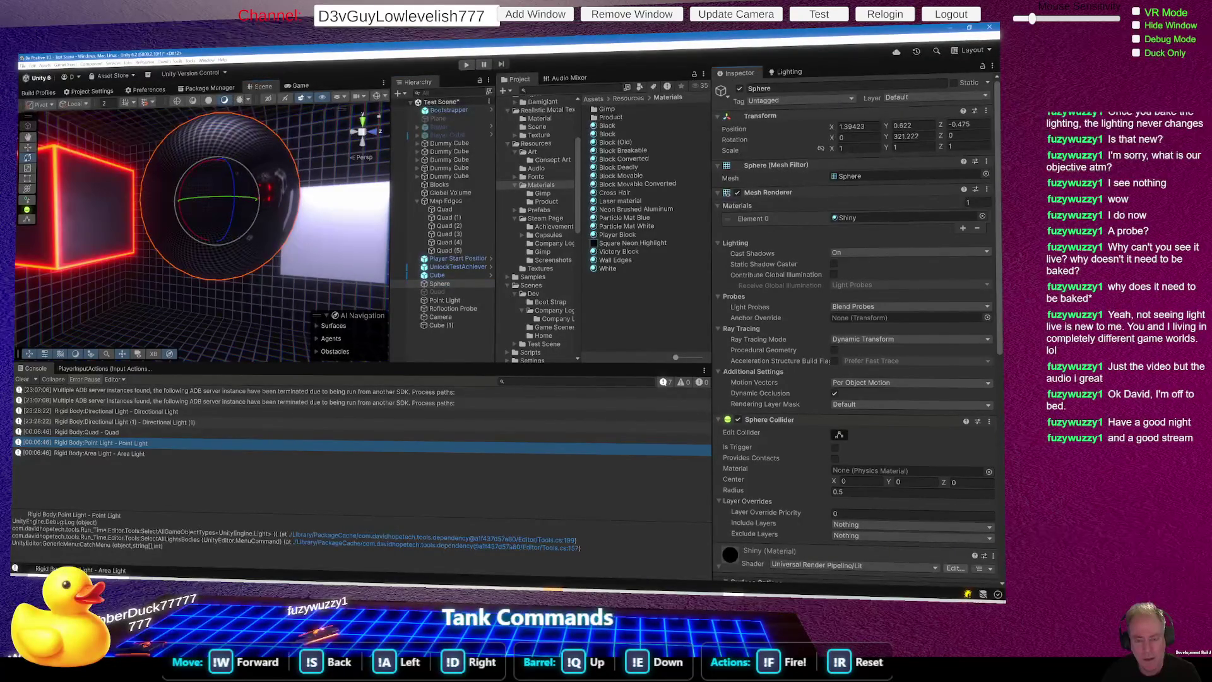
pyautogui.moveTo(245, 298)
pyautogui.mouseDown()
pyautogui.moveTo(126, 278)
pyautogui.moveTo(312, 265)
pyautogui.mouseUp()
pyautogui.scroll(5, 311, 265)
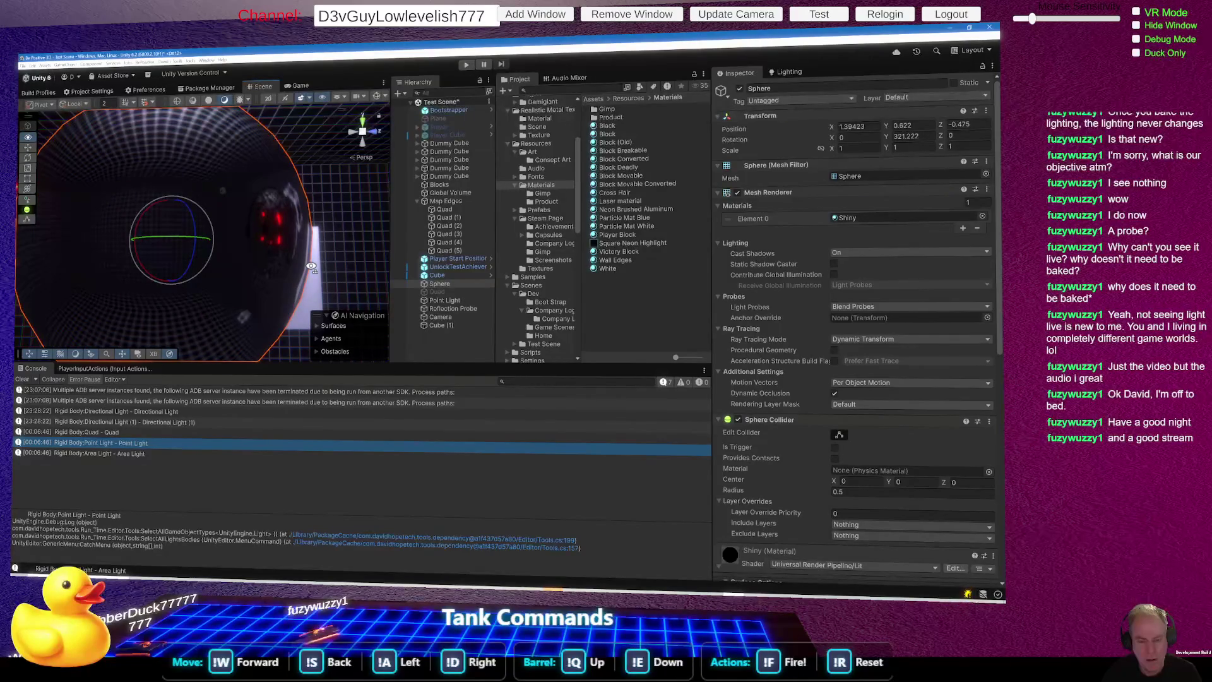
pyautogui.moveTo(312, 266)
pyautogui.mouseDown()
pyautogui.moveTo(160, 270)
pyautogui.moveTo(386, 273)
pyautogui.mouseUp()
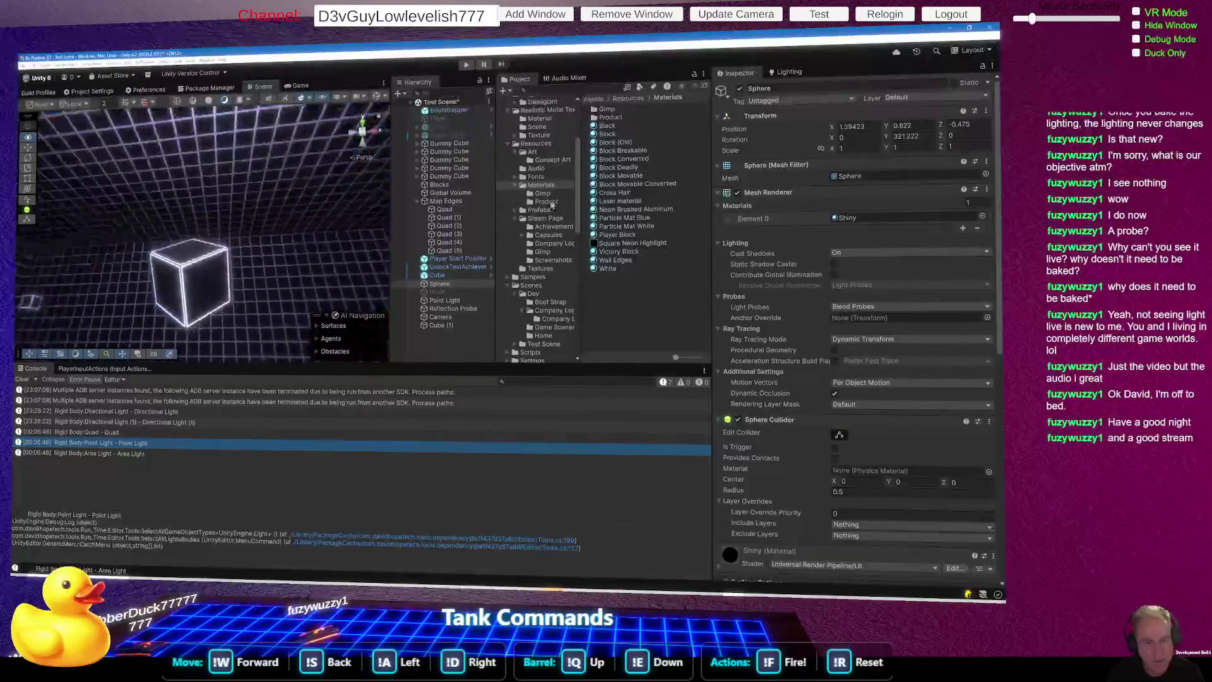
# Step: Select the Reflection Probe to view its Realtime, every-frame settings while orbiting the sphere
pyautogui.moveTo(79, 307); pyautogui.dragTo(309, 282)
pyautogui.click(453, 308)
pyautogui.moveTo(294, 303)
pyautogui.mouseDown()
pyautogui.moveTo(350, 307)
pyautogui.moveTo(369, 336)
pyautogui.mouseUp()
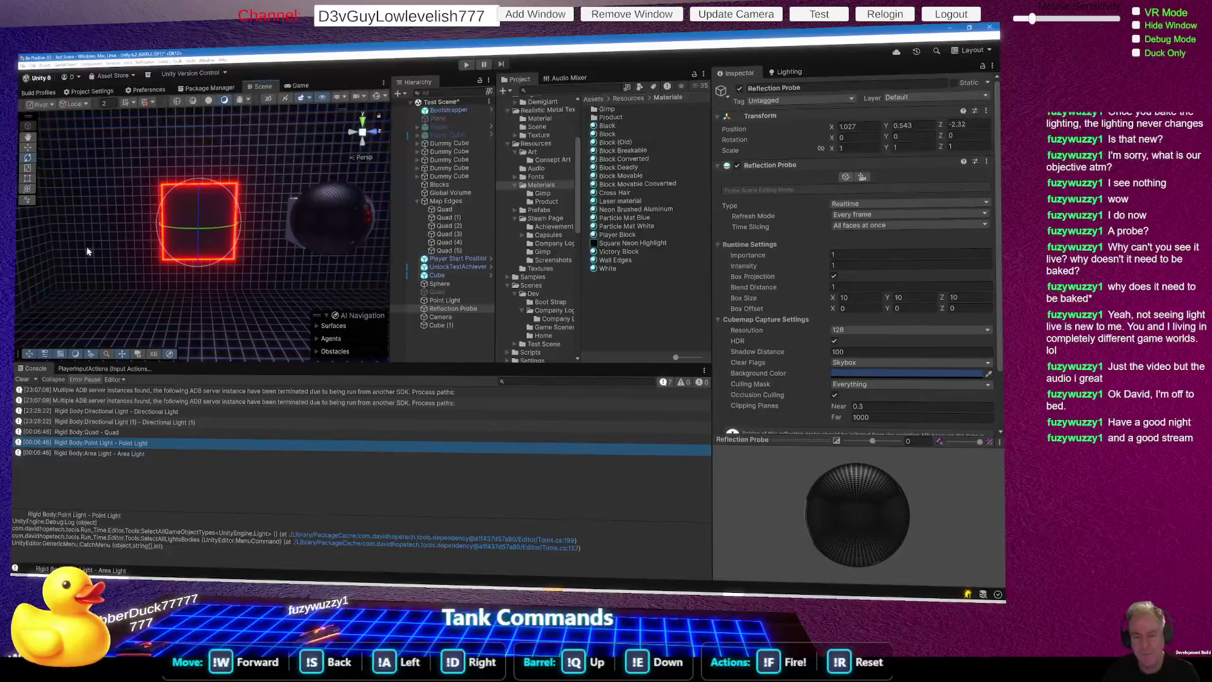
pyautogui.moveTo(197, 260)
pyautogui.mouseDown()
pyautogui.moveTo(253, 246)
pyautogui.moveTo(194, 271)
pyautogui.moveTo(228, 262)
pyautogui.mouseUp()
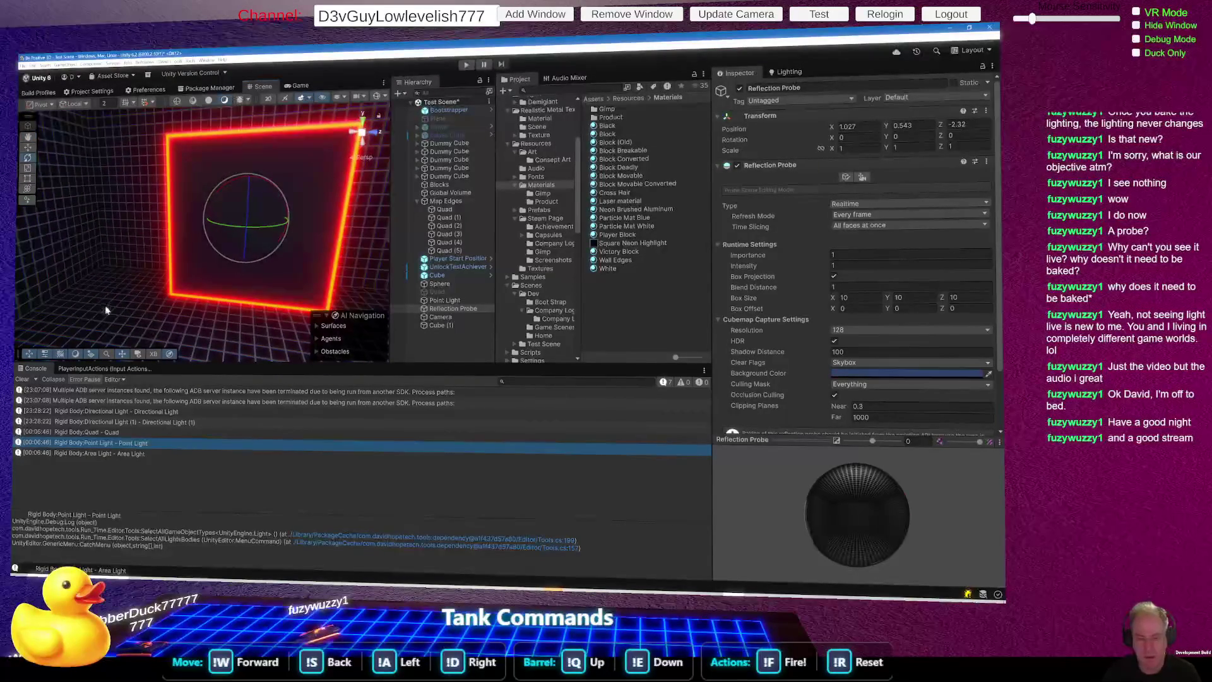
# Step: Select Quad (4) and Map Edges, then open Neon Brushed Aluminum's emission colour (R 191, G 4, B 0)
pyautogui.click(108, 309)
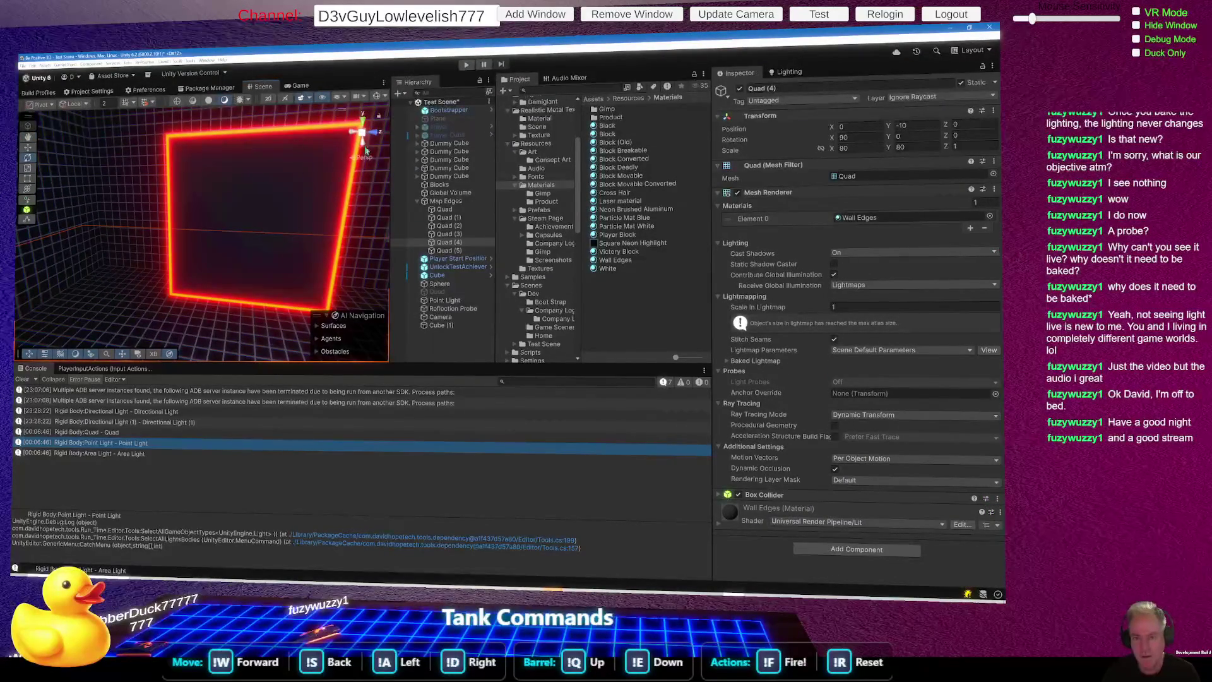
pyautogui.click(445, 200)
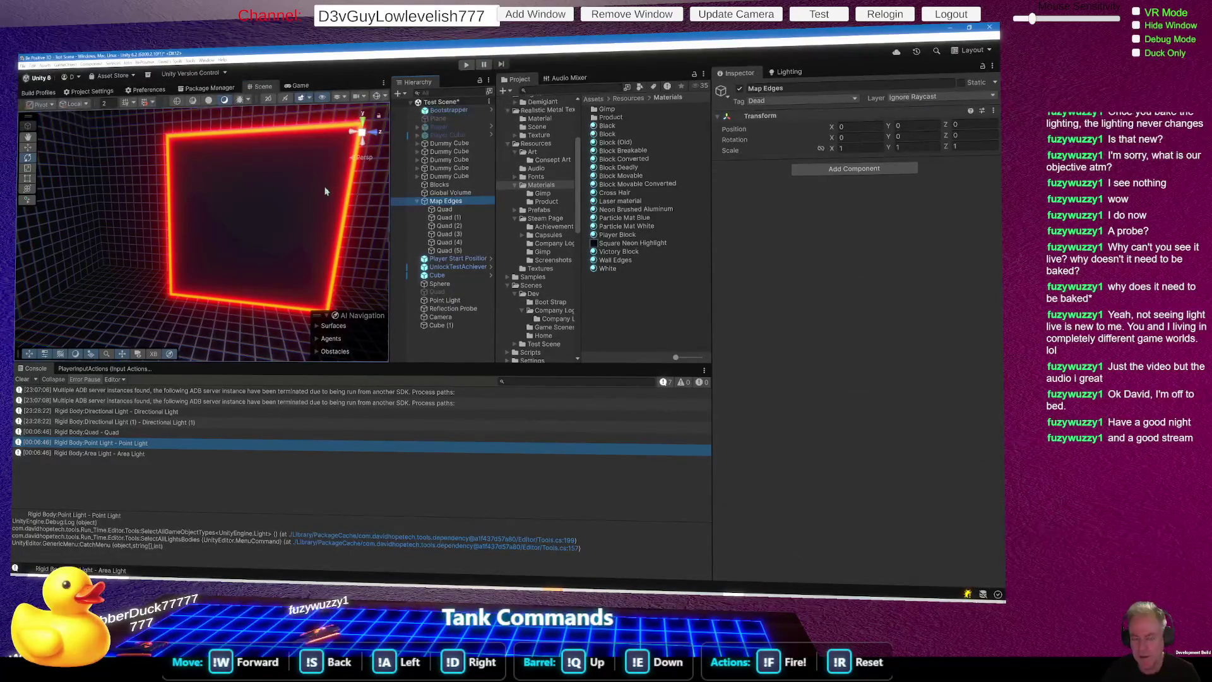
pyautogui.moveTo(286, 204); pyautogui.dragTo(279, 259)
pyautogui.scroll(4, 281, 260)
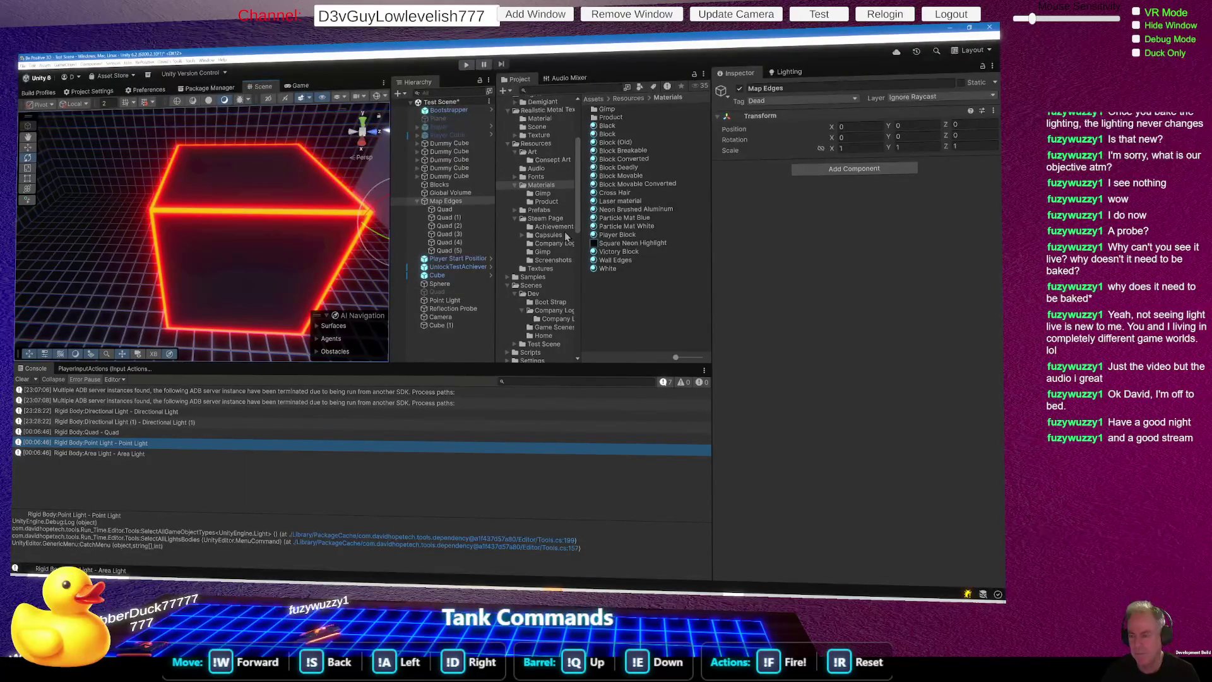
pyautogui.click(630, 209)
pyautogui.click(919, 288)
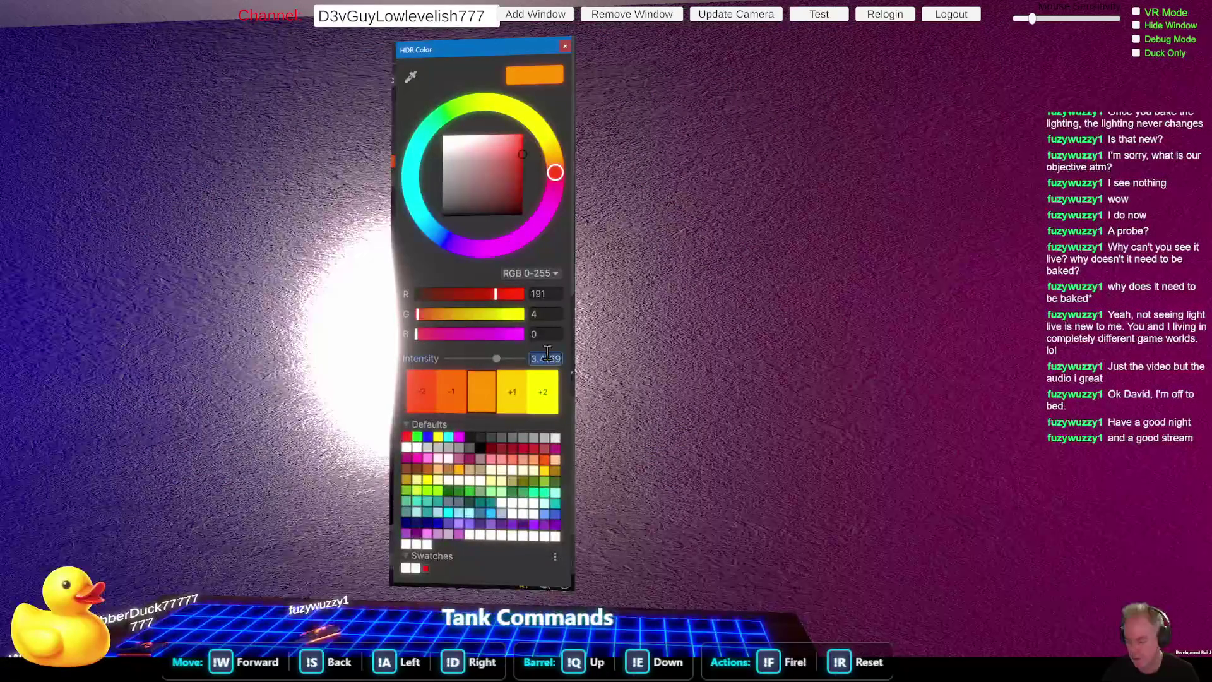
# Step: Set the emission colour's HDR intensity to 0 and confirm it
pyautogui.write('1')
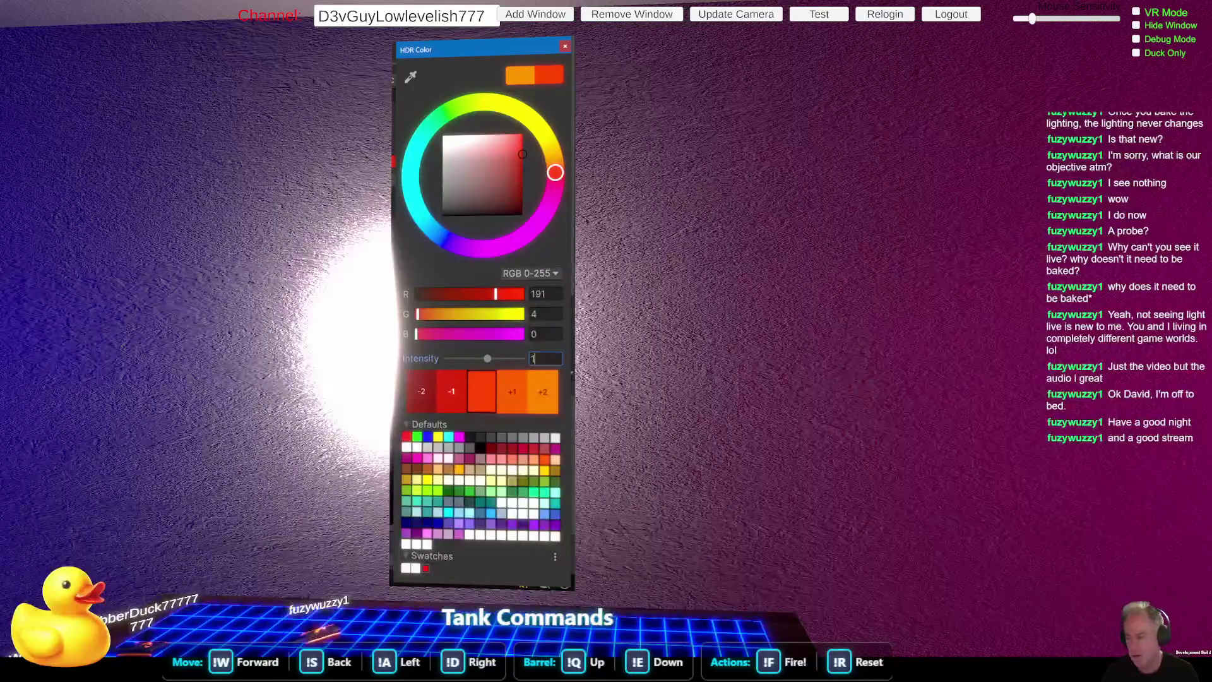
pyautogui.press('BackSpace')
pyautogui.write('0')
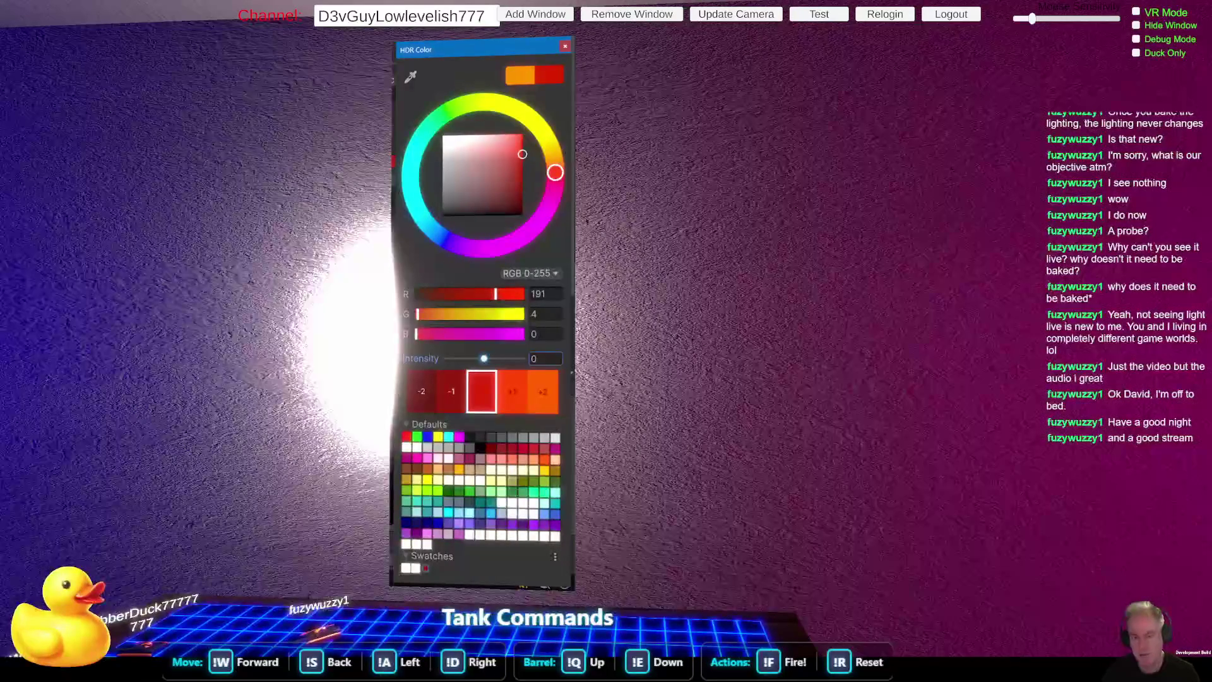
pyautogui.press('Return')
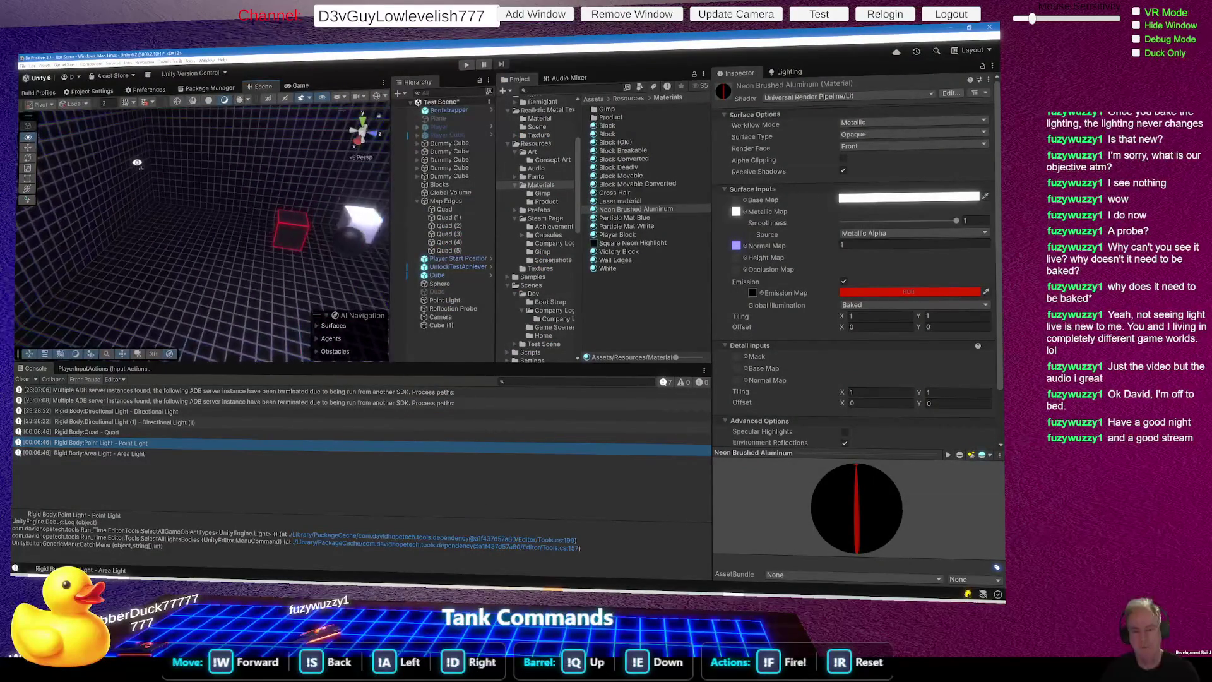
pyautogui.rightClick(421, 358)
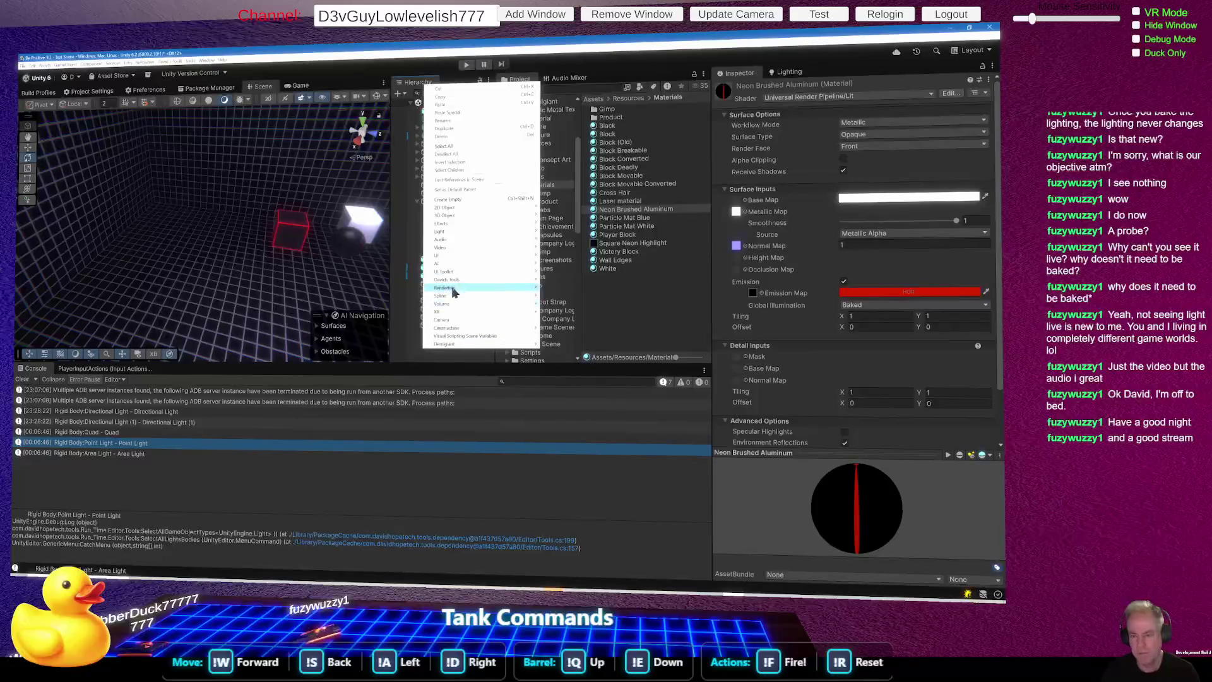
pyautogui.moveTo(442, 263)
pyautogui.rightClick(321, 265)
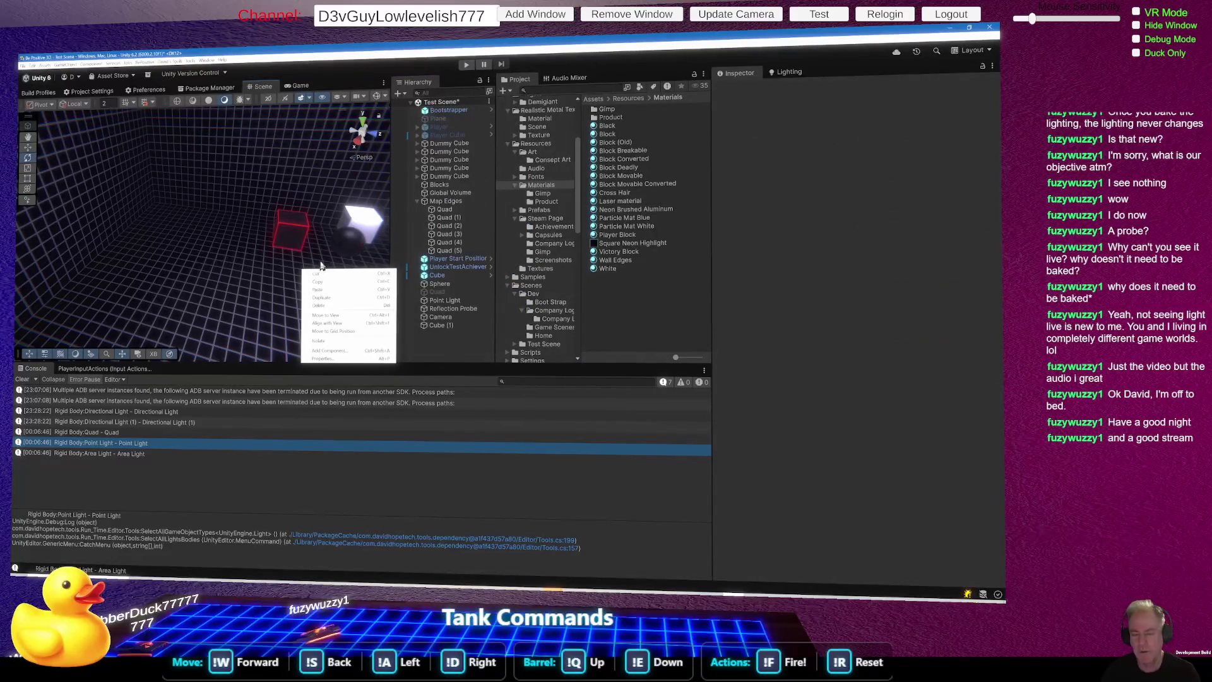
pyautogui.click(454, 301)
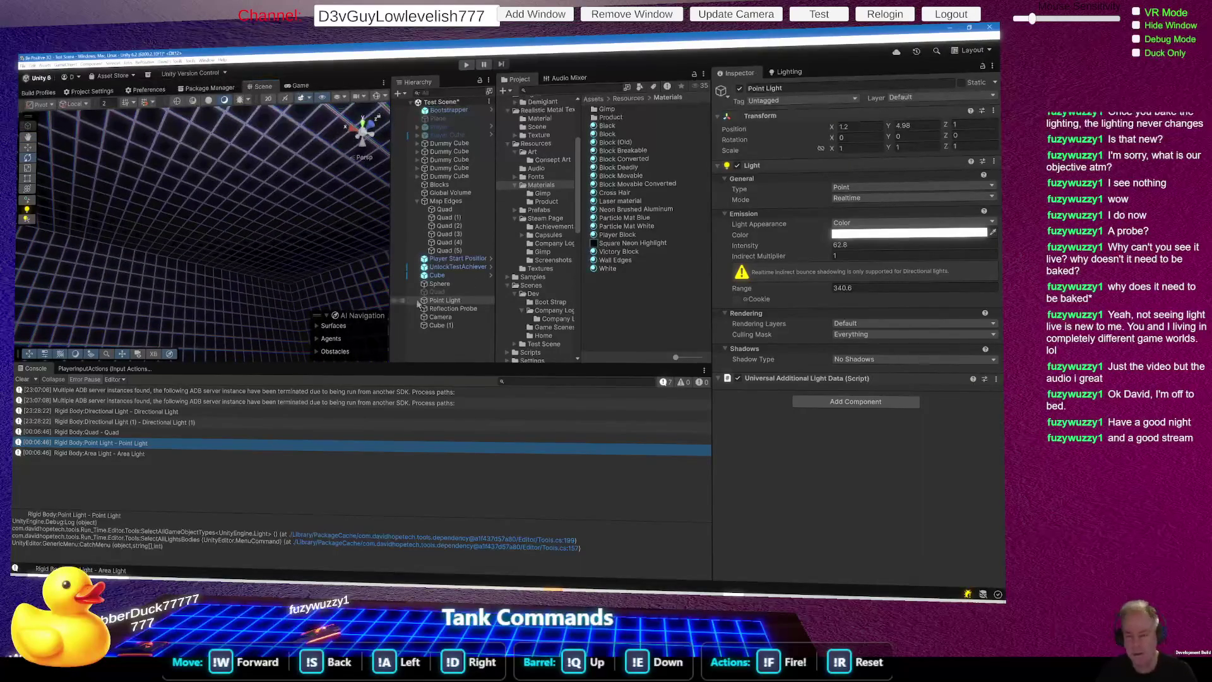
pyautogui.rightClick(442, 349)
# Step: Duplicate the Point Light, move the copy to the far end, and switch the original off
pyautogui.click(450, 301)
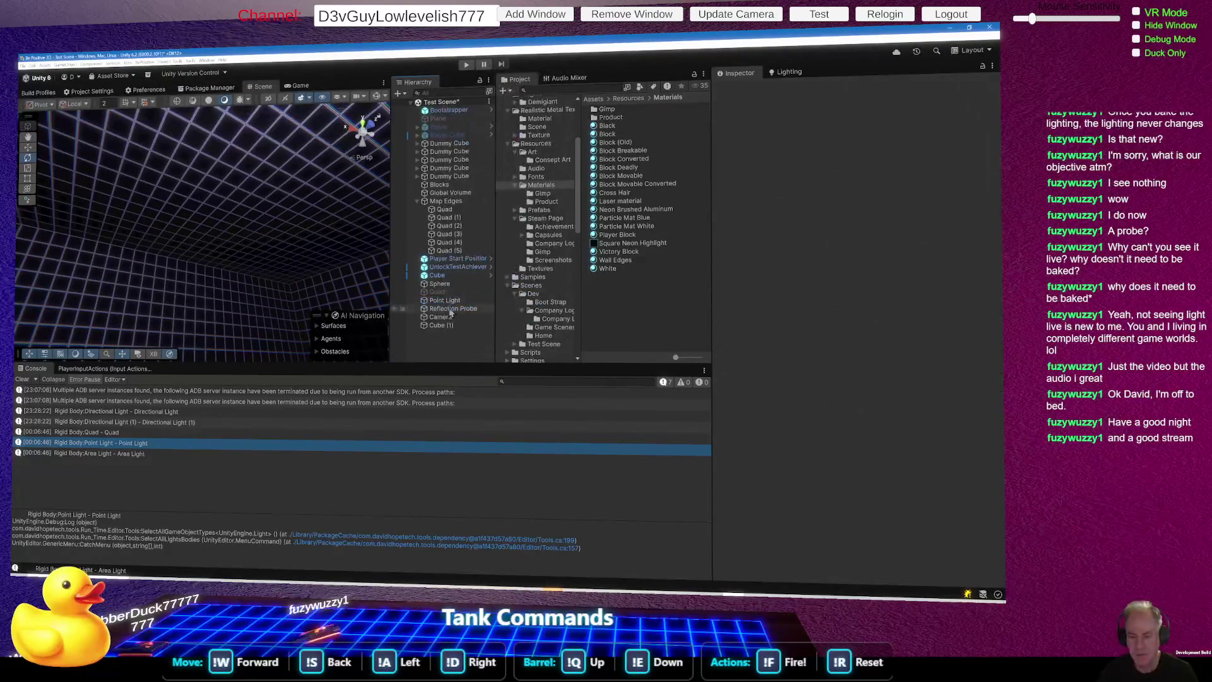
pyautogui.hotkey('ctrl', 'd')
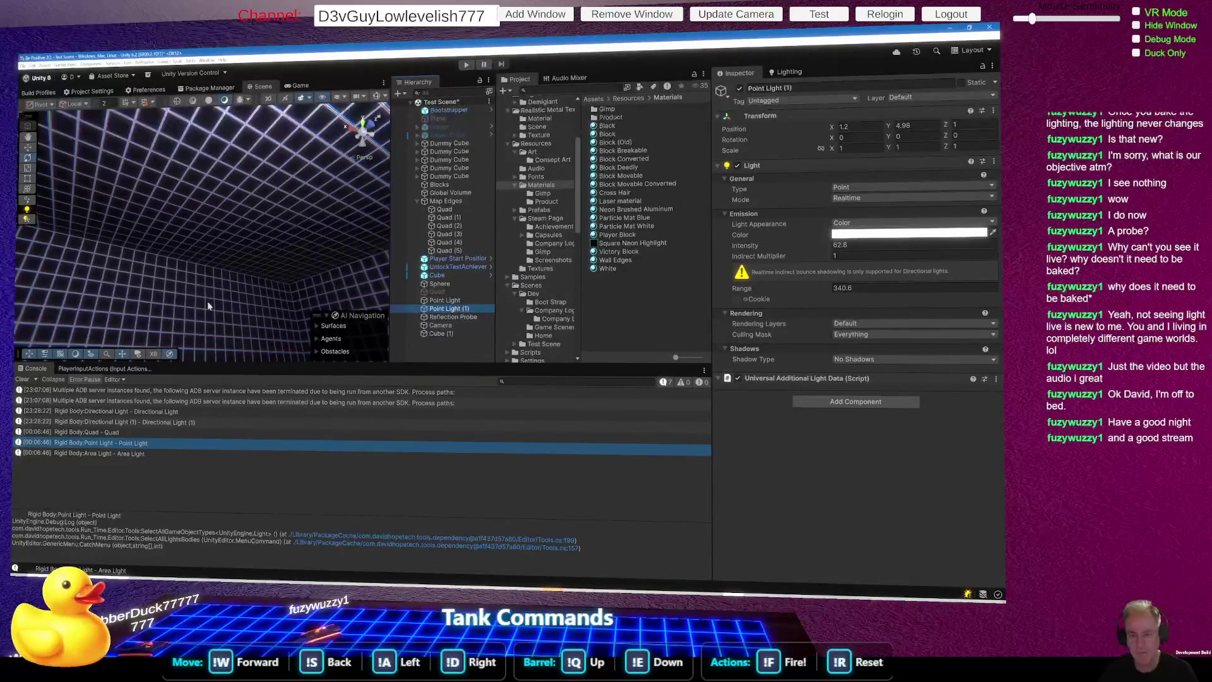
pyautogui.moveTo(328, 317)
pyautogui.mouseDown()
pyautogui.moveTo(189, 297)
pyautogui.moveTo(47, 186)
pyautogui.mouseUp()
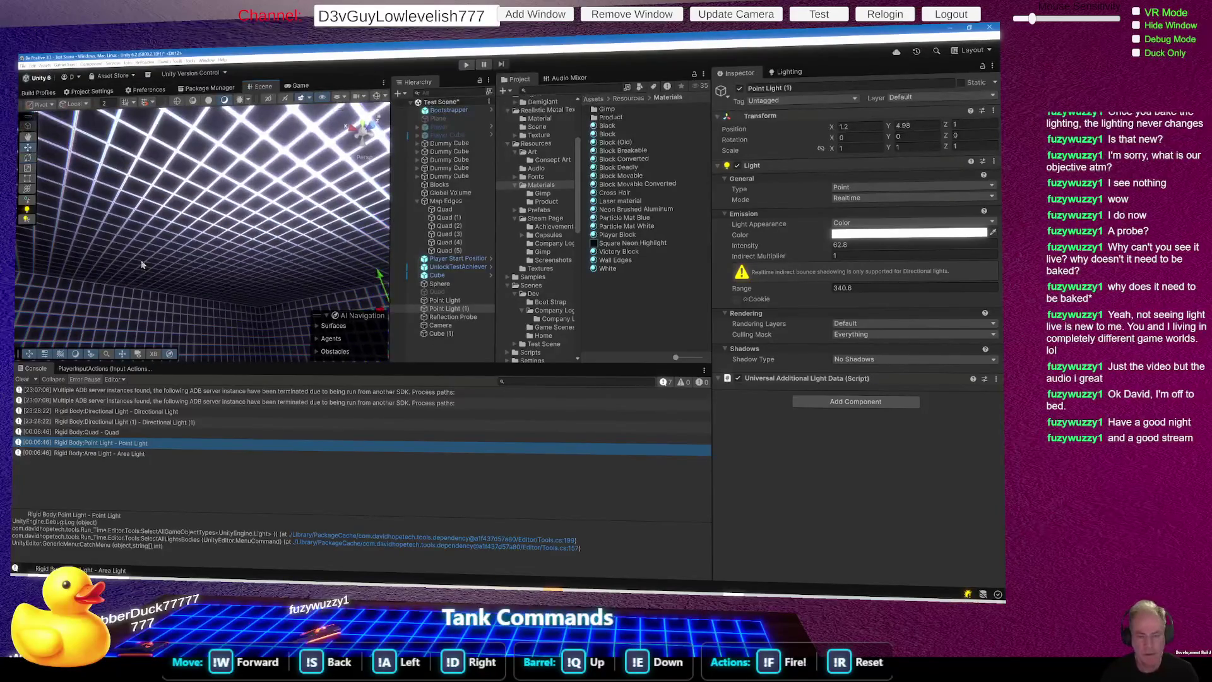
pyautogui.moveTo(211, 293); pyautogui.dragTo(288, 371)
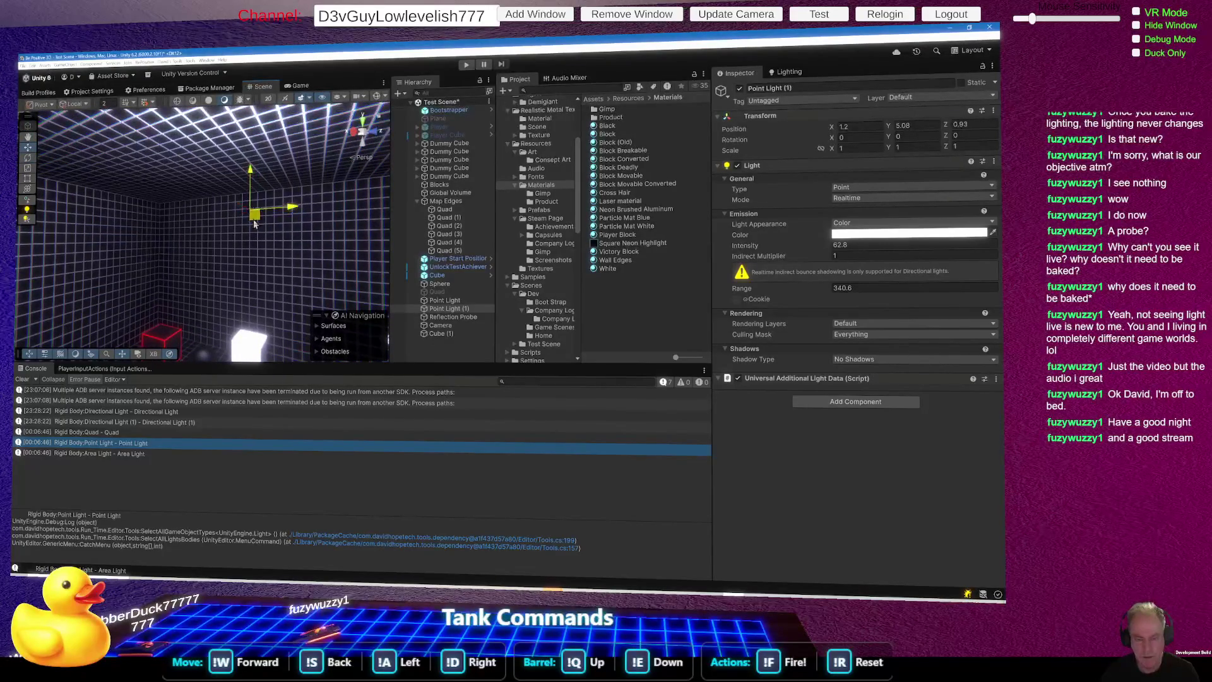
pyautogui.moveTo(257, 223); pyautogui.dragTo(73, 251)
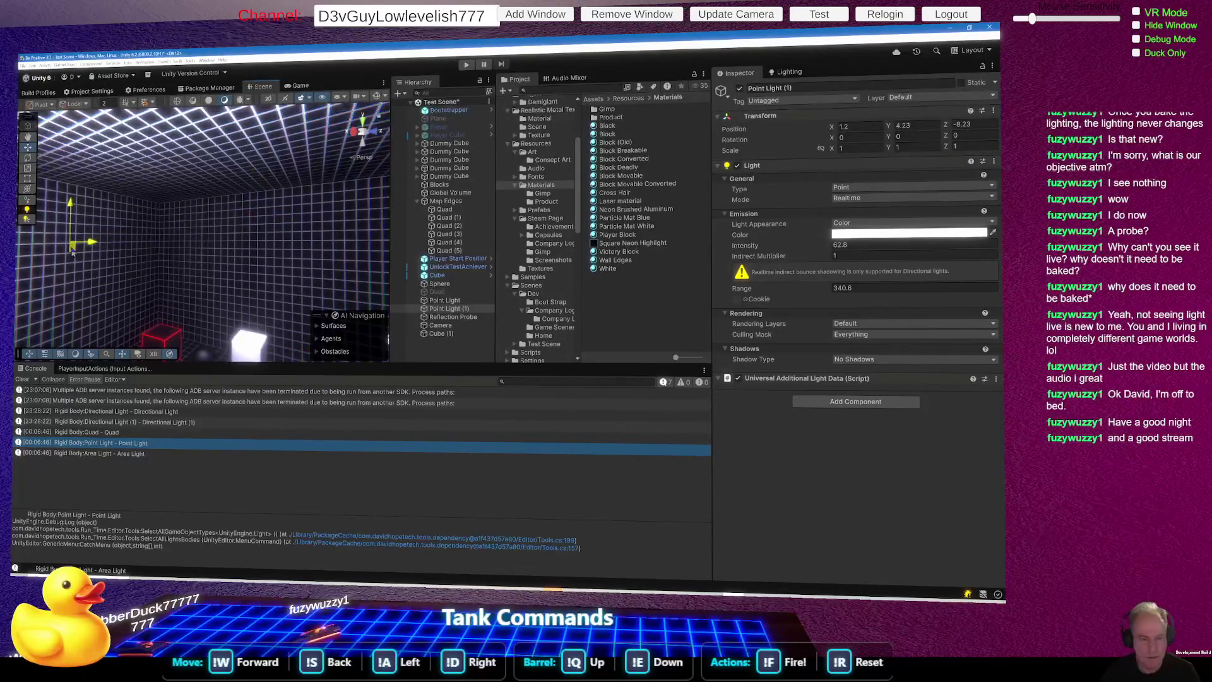
pyautogui.click(449, 301)
pyautogui.moveTo(270, 229)
pyautogui.mouseDown()
pyautogui.moveTo(344, 236)
pyautogui.moveTo(275, 232)
pyautogui.mouseUp()
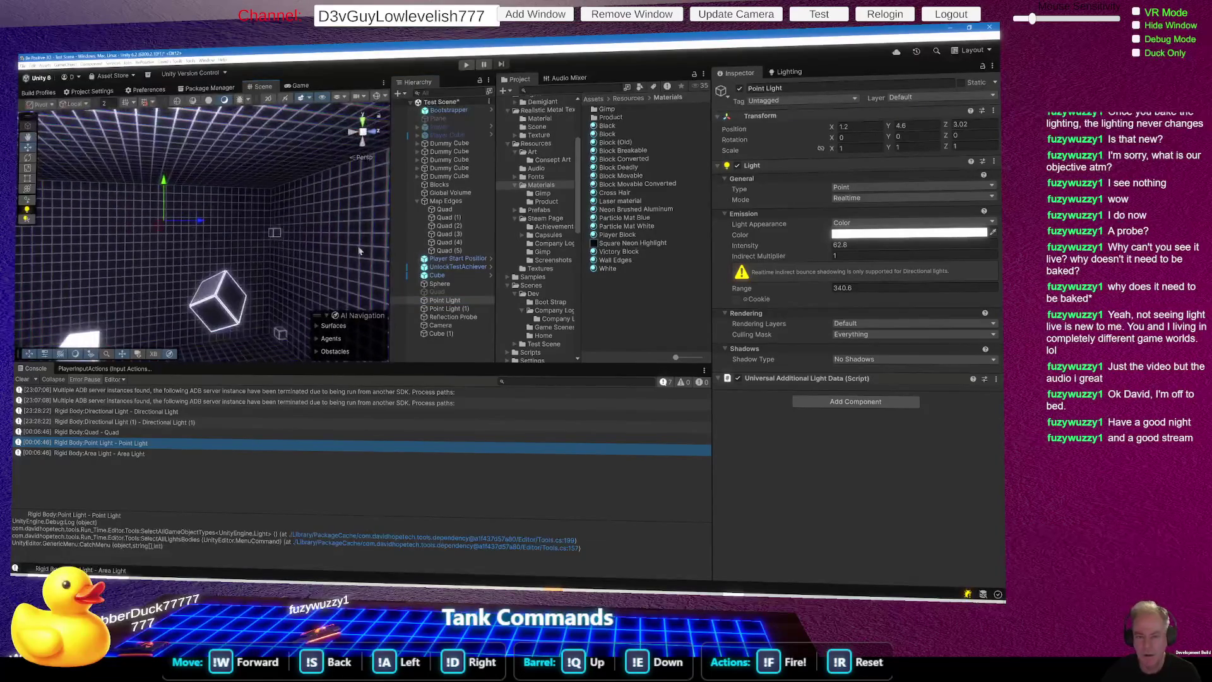
pyautogui.moveTo(158, 233); pyautogui.dragTo(347, 248)
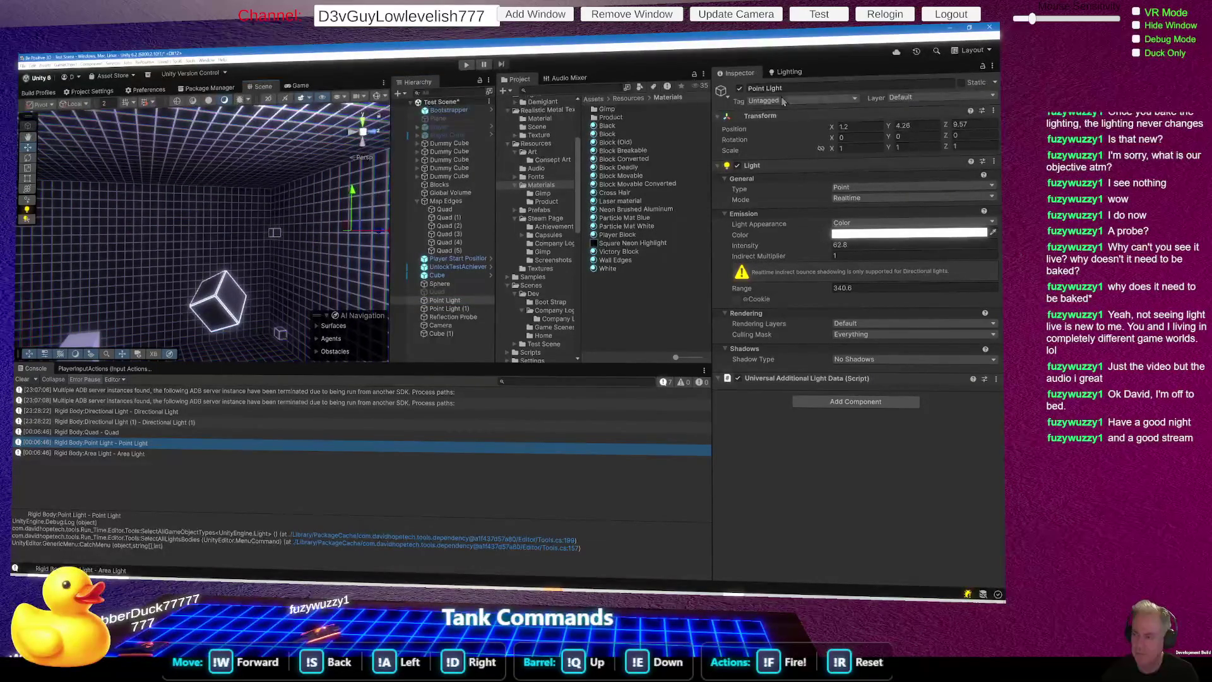
pyautogui.click(739, 89)
pyautogui.moveTo(271, 278)
pyautogui.mouseDown()
pyautogui.moveTo(267, 266)
pyautogui.moveTo(207, 278)
pyautogui.mouseUp()
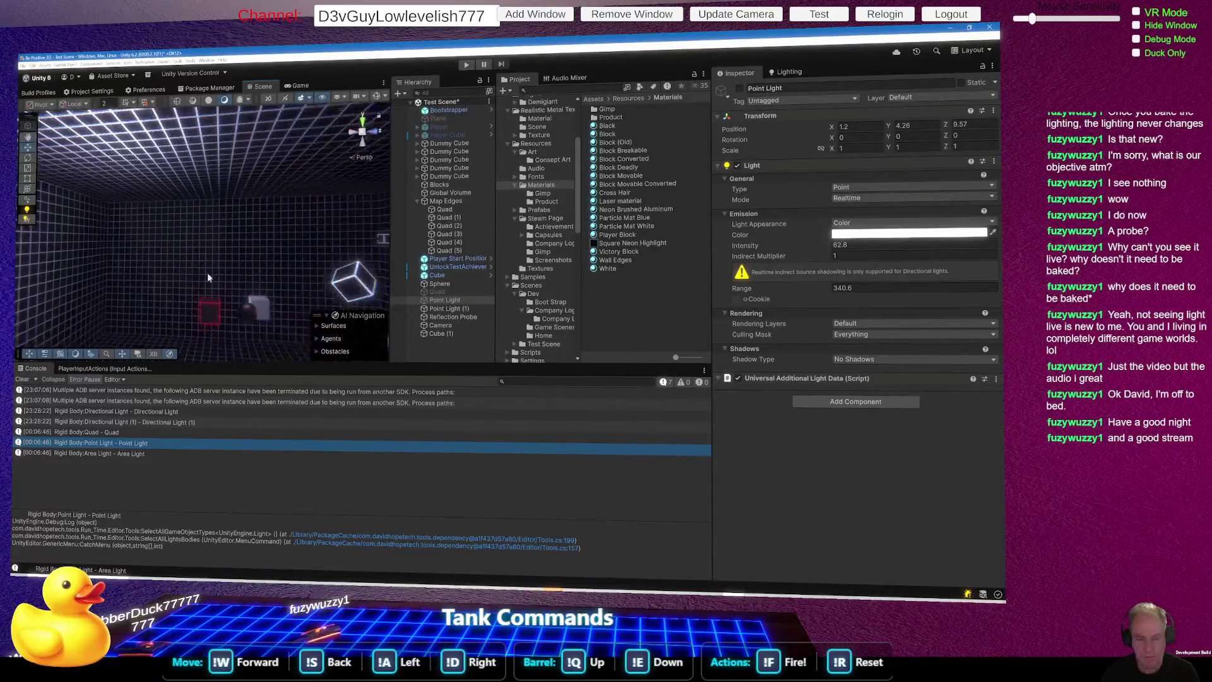
# Step: Re-enable the Point Light, lower it toward the end wall, and raise Point Light (1) to the ceiling corner
pyautogui.click(460, 308)
pyautogui.press('f')
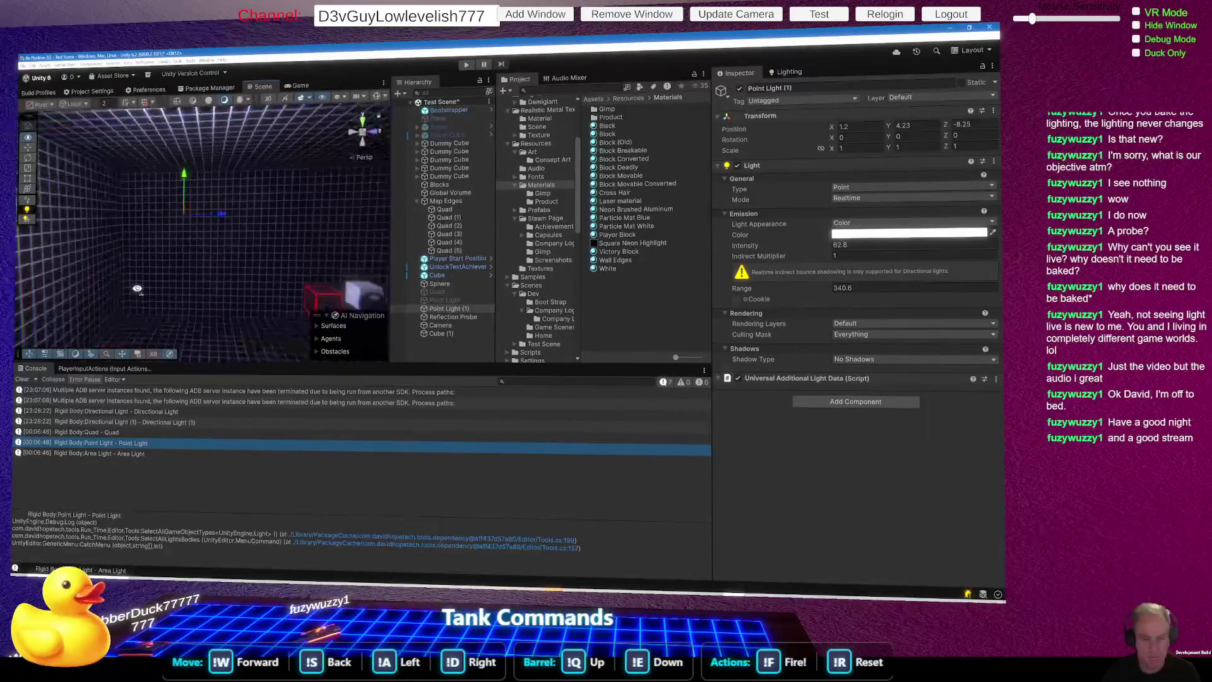
pyautogui.moveTo(206, 244)
pyautogui.mouseDown()
pyautogui.moveTo(129, 233)
pyautogui.moveTo(406, 320)
pyautogui.mouseUp()
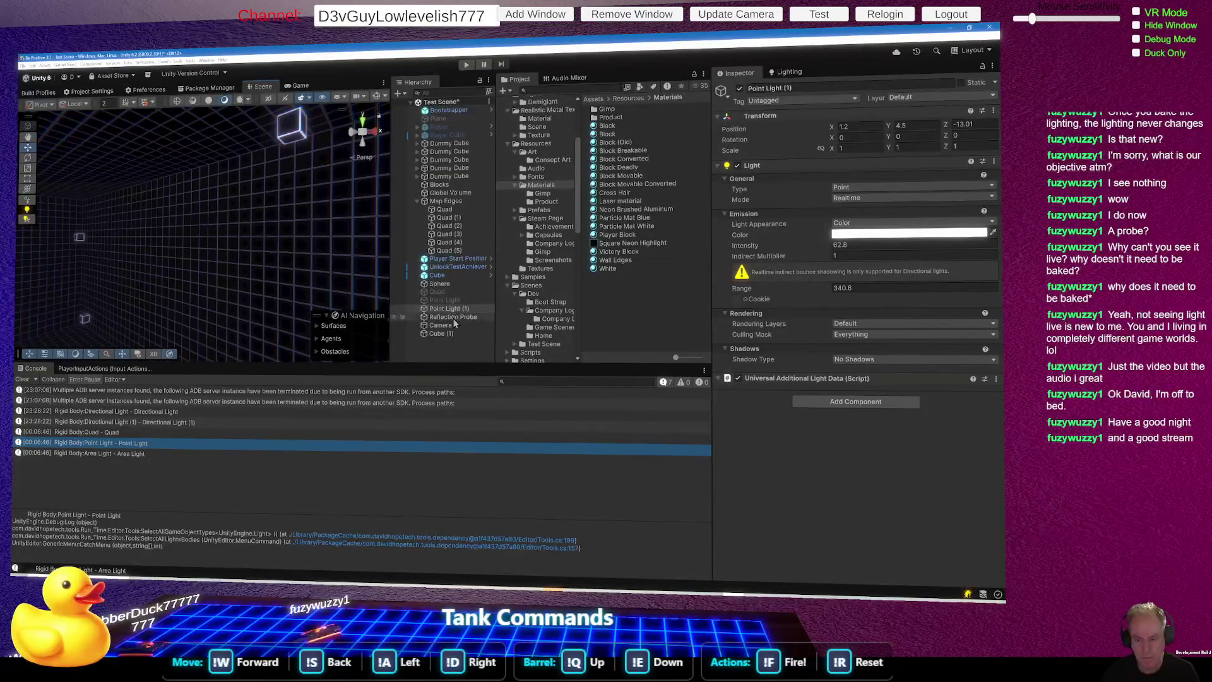
pyautogui.click(450, 301)
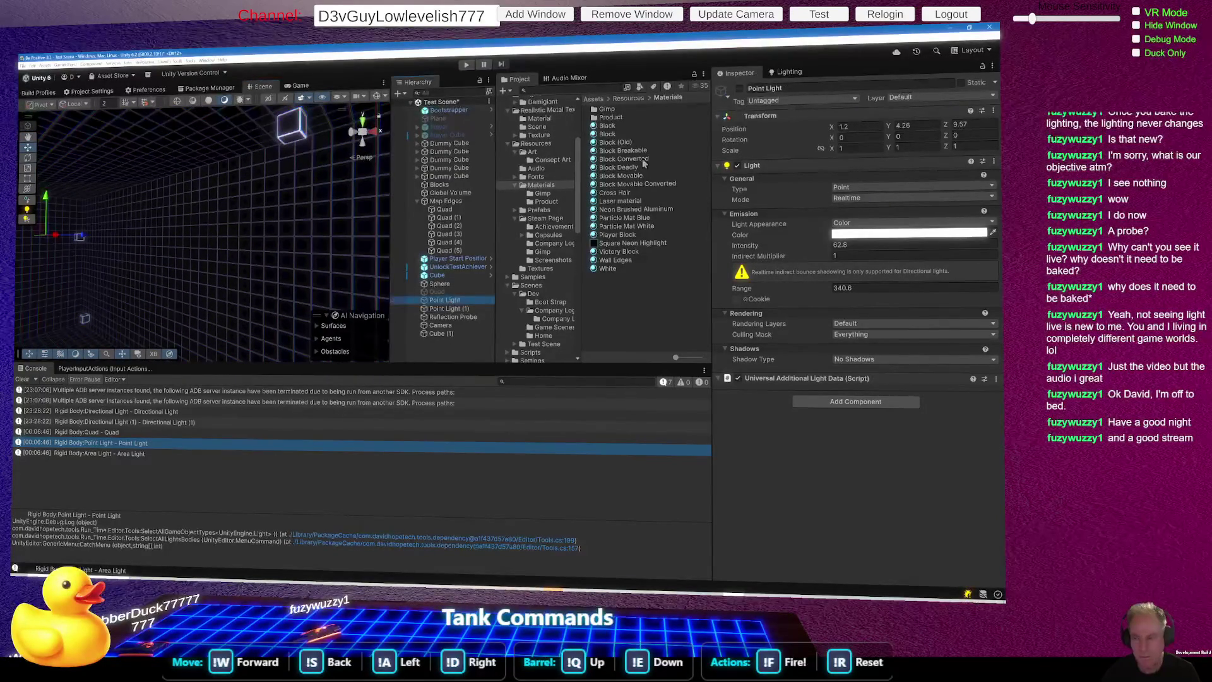
pyautogui.click(739, 89)
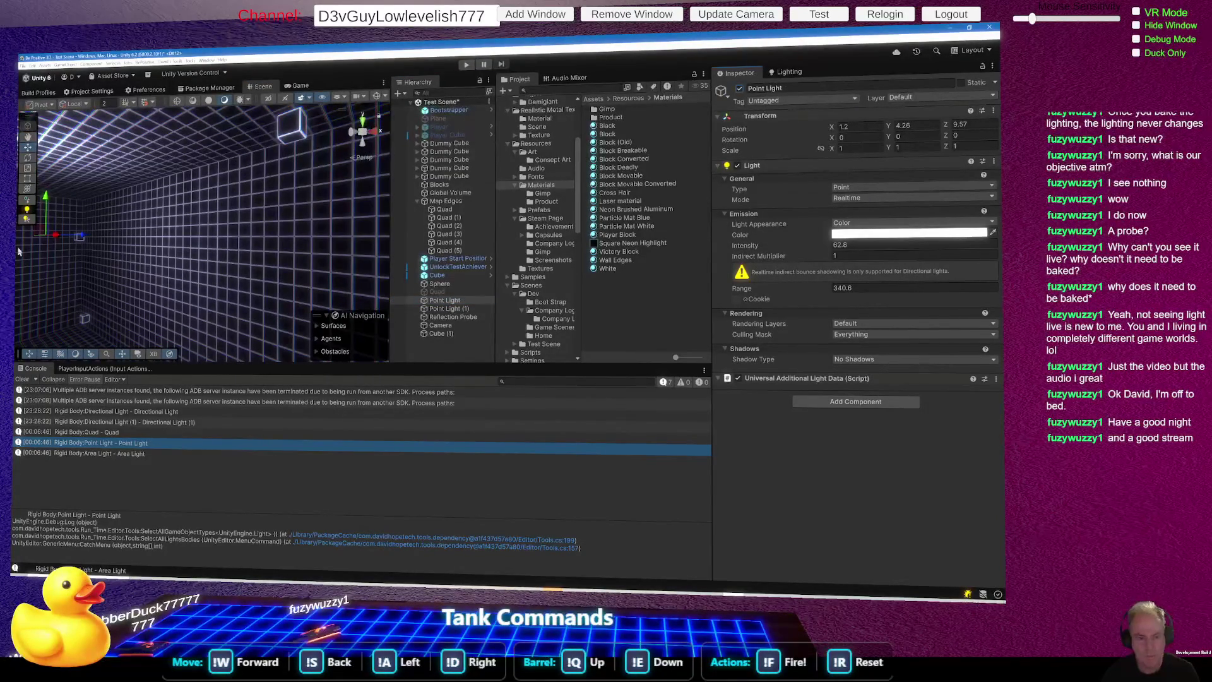
pyautogui.moveTo(43, 232); pyautogui.dragTo(141, 344)
pyautogui.press('f')
pyautogui.moveTo(165, 284); pyautogui.dragTo(189, 248)
pyautogui.moveTo(31, 232); pyautogui.dragTo(94, 246)
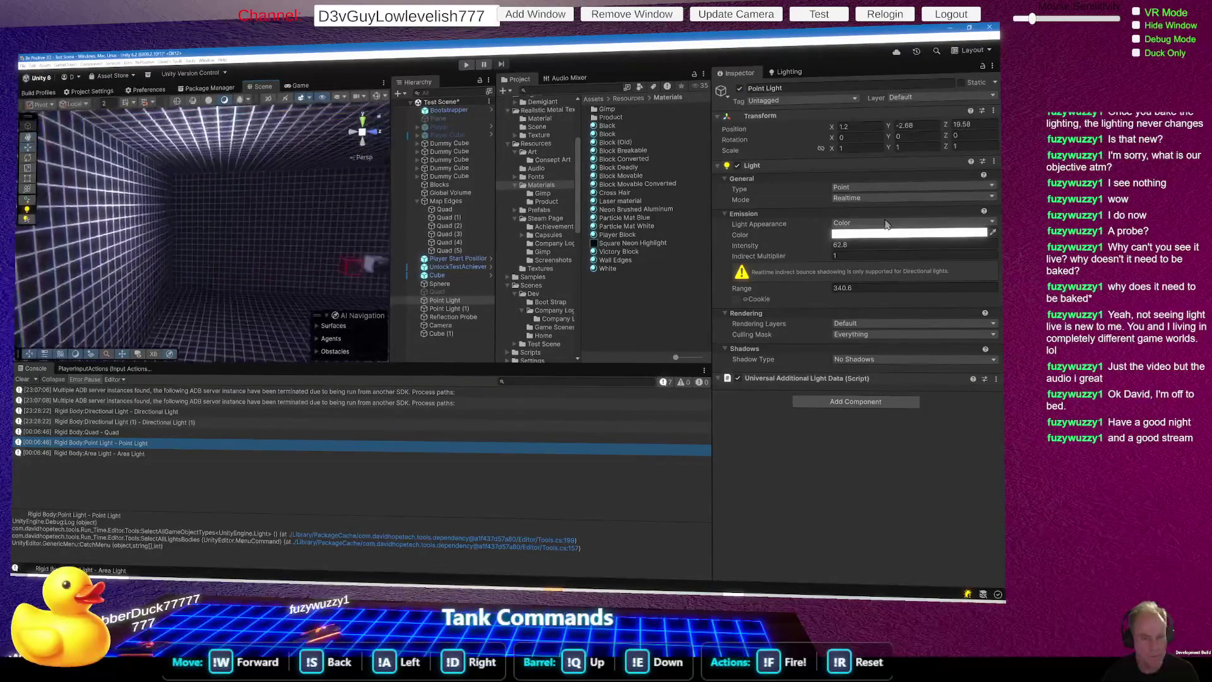
pyautogui.click(449, 308)
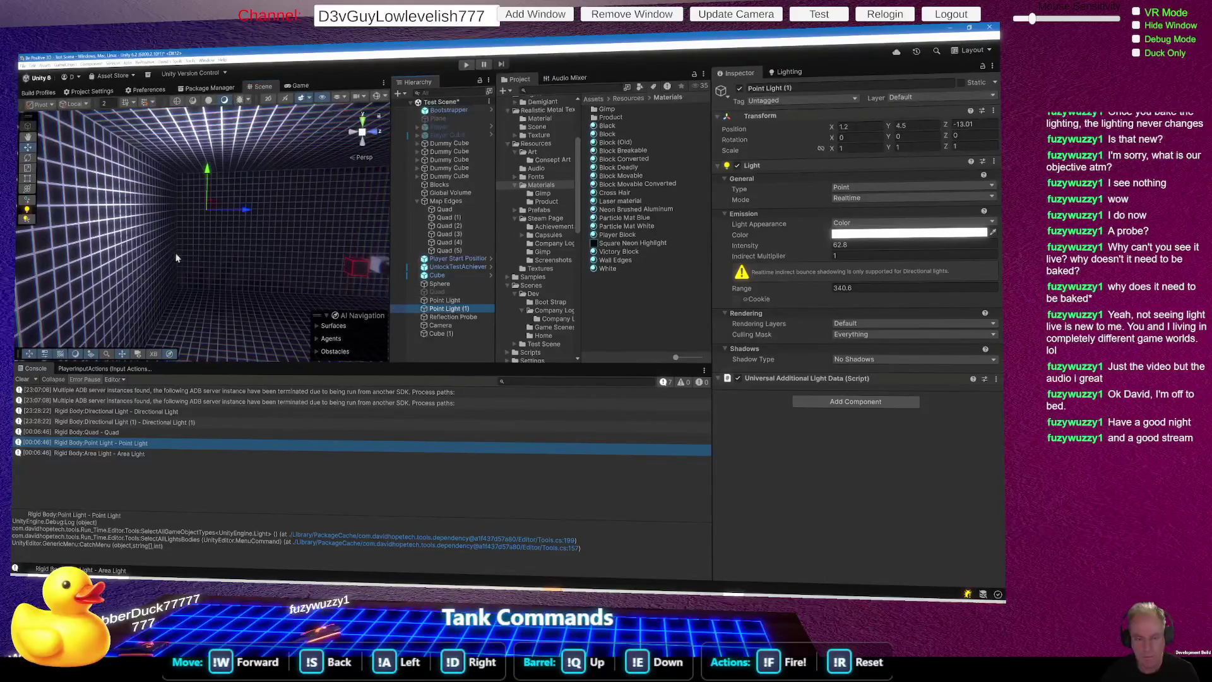
pyautogui.moveTo(205, 210)
pyautogui.mouseDown()
pyautogui.moveTo(213, 221)
pyautogui.moveTo(99, 228)
pyautogui.mouseUp()
# Step: Duplicate Point Light (1) twice, placing Point Light (2) left and Point Light (3) opposite, lower down
pyautogui.hotkey('ctrl', 'd')
pyautogui.moveTo(93, 175)
pyautogui.mouseDown()
pyautogui.moveTo(272, 232)
pyautogui.moveTo(311, 227)
pyautogui.moveTo(179, 265)
pyautogui.moveTo(126, 253)
pyautogui.mouseUp()
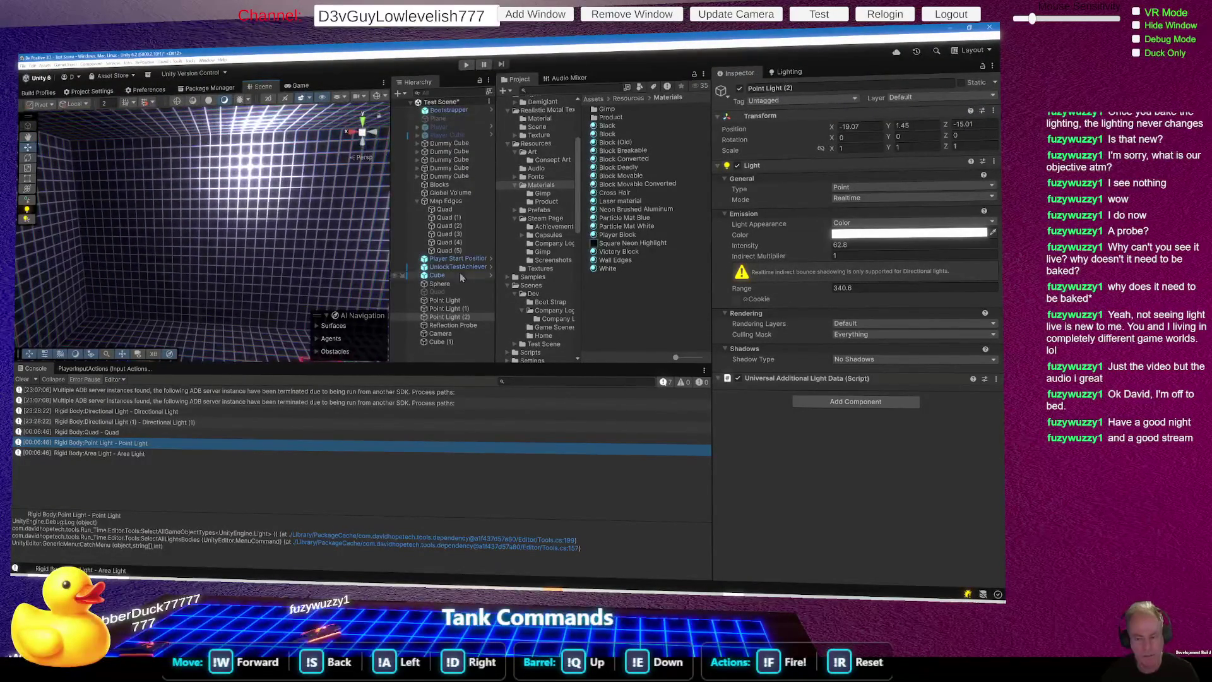
pyautogui.click(465, 309)
pyautogui.hotkey('ctrl', 'd')
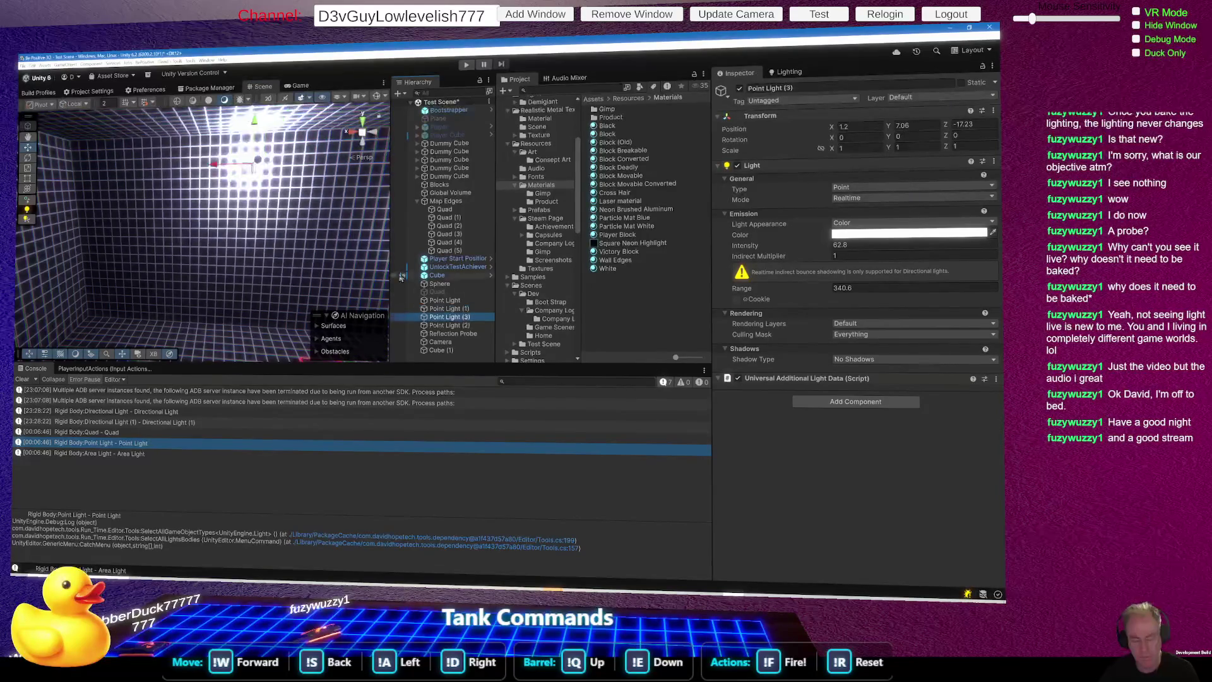
pyautogui.moveTo(249, 172)
pyautogui.mouseDown()
pyautogui.moveTo(69, 189)
pyautogui.moveTo(113, 276)
pyautogui.moveTo(52, 332)
pyautogui.mouseUp()
pyautogui.moveTo(151, 299)
pyautogui.mouseDown()
pyautogui.moveTo(233, 292)
pyautogui.moveTo(214, 284)
pyautogui.mouseUp()
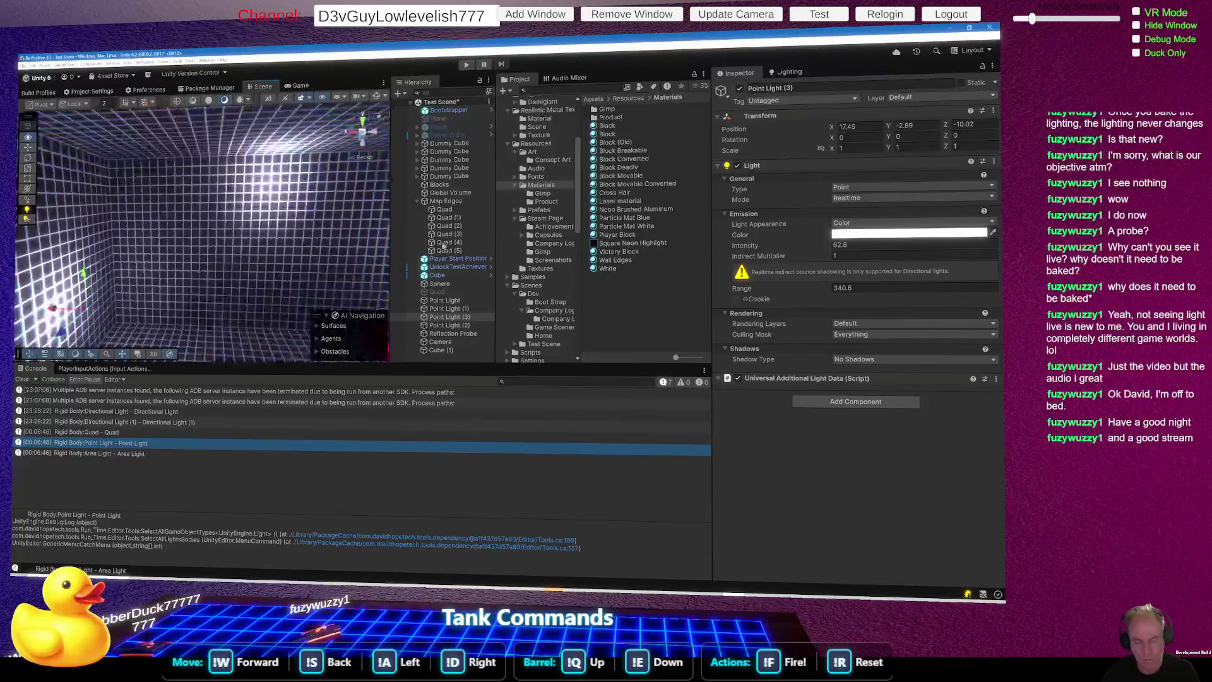
pyautogui.press('f')
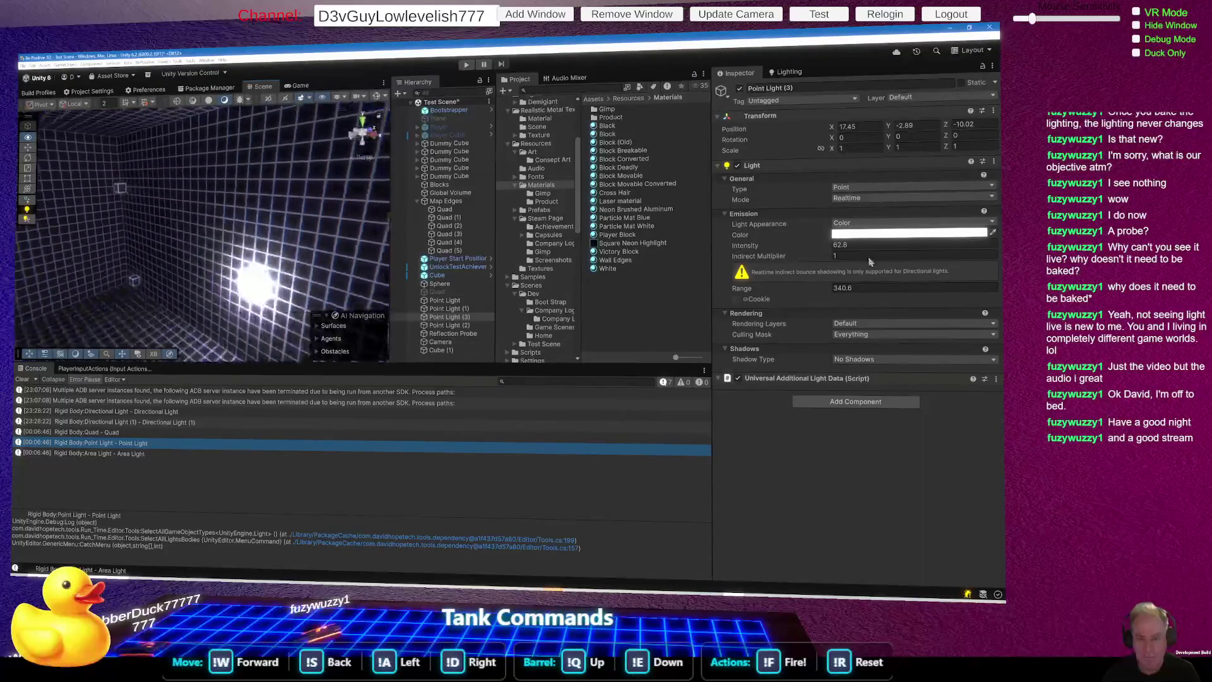
# Step: Duplicate the Point Light into Point Light (4) at X -17.82, Y 7.69, Z 15.2 and open Lighting settings
pyautogui.click(450, 325)
pyautogui.click(445, 300)
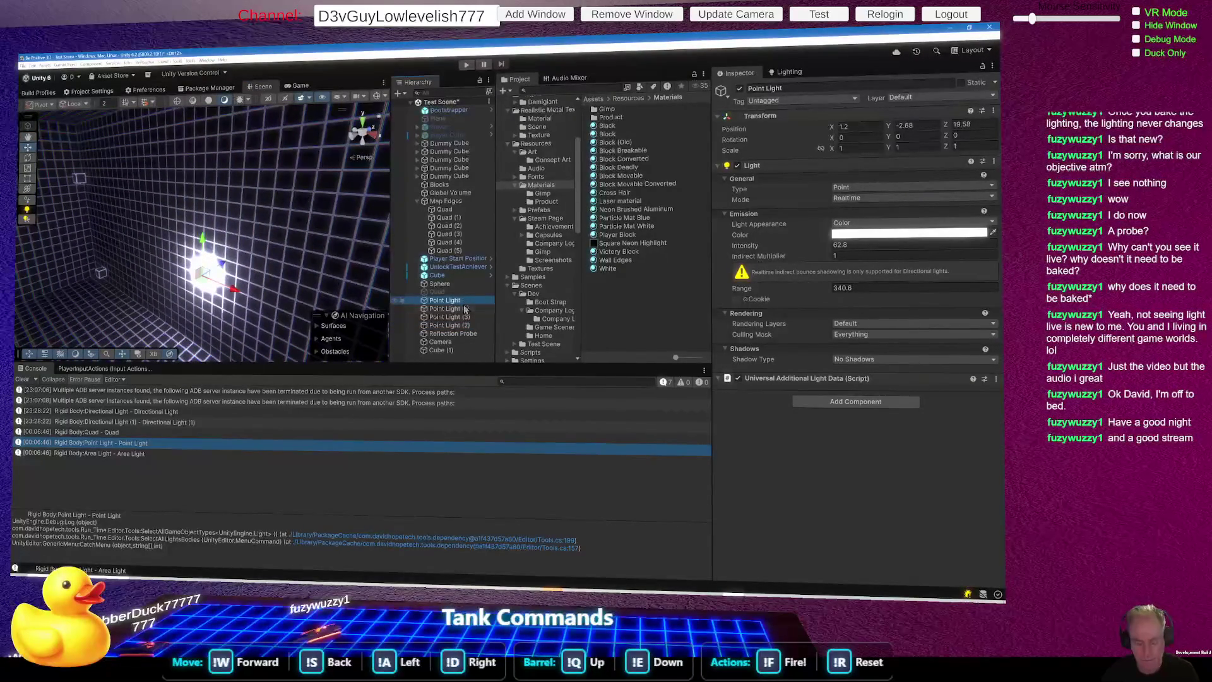
pyautogui.hotkey('ctrl', 'd')
pyautogui.moveTo(200, 277)
pyautogui.mouseDown()
pyautogui.moveTo(145, 136)
pyautogui.moveTo(135, 168)
pyautogui.moveTo(329, 174)
pyautogui.moveTo(151, 201)
pyautogui.moveTo(189, 189)
pyautogui.moveTo(162, 182)
pyautogui.mouseUp()
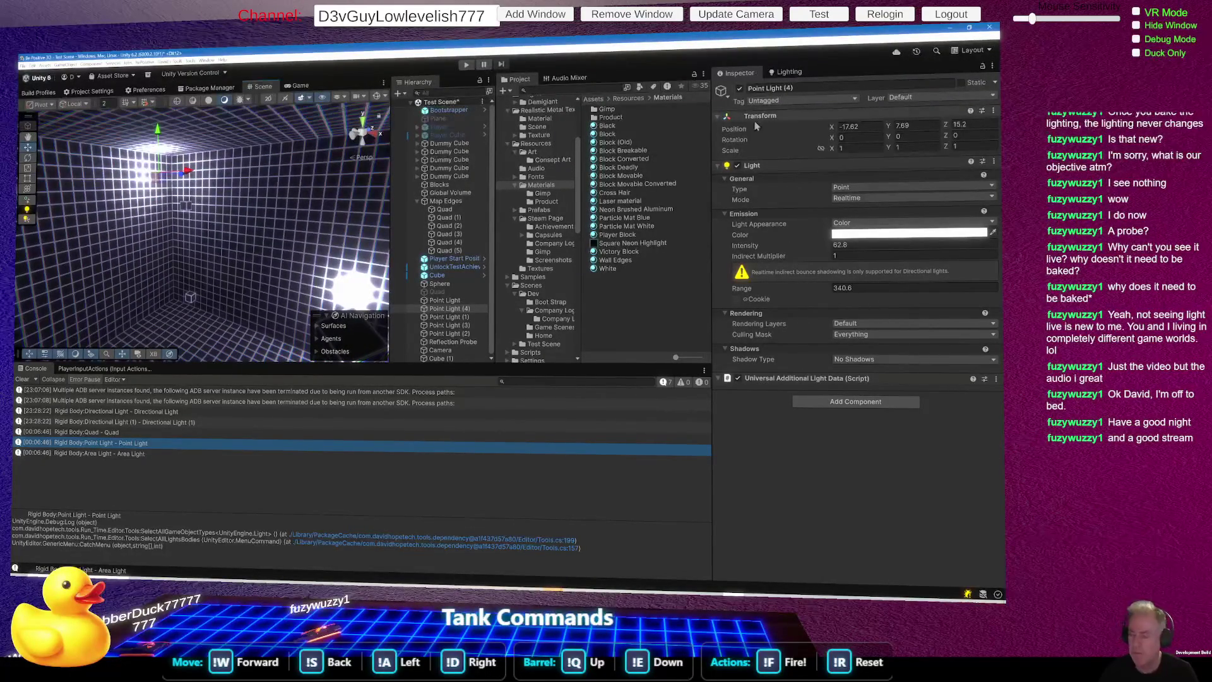
pyautogui.click(789, 72)
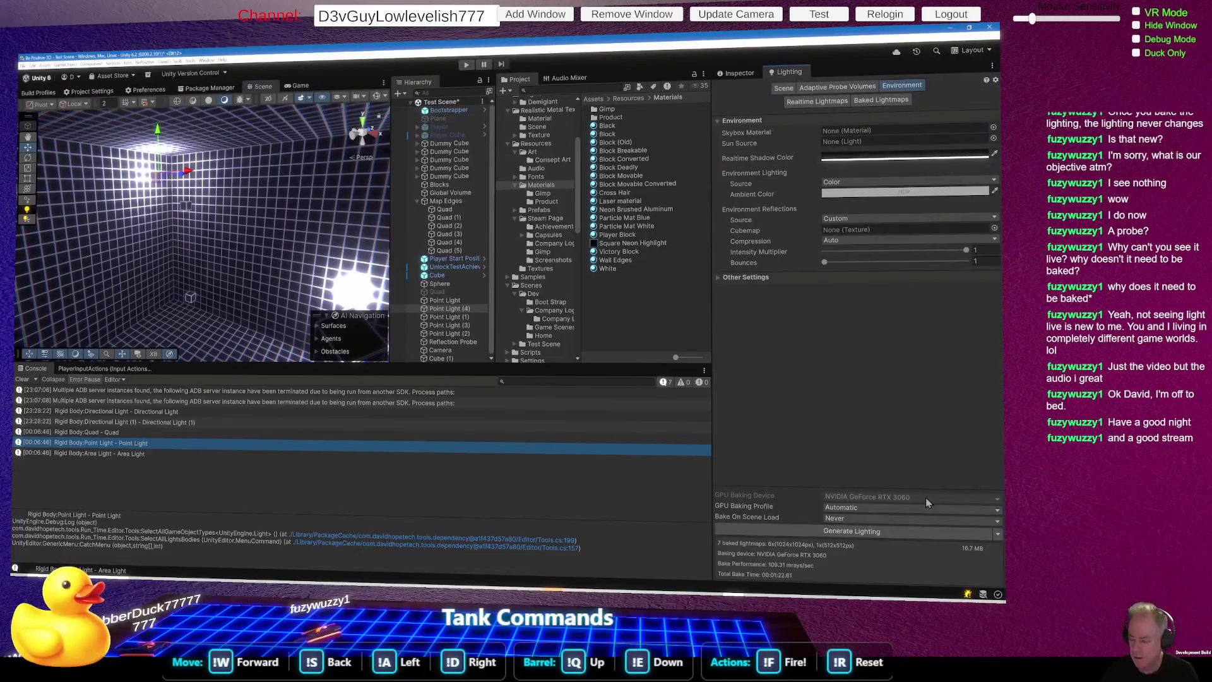
# Step: Generate Lighting to bake the room lit by its five point lights
pyautogui.click(878, 536)
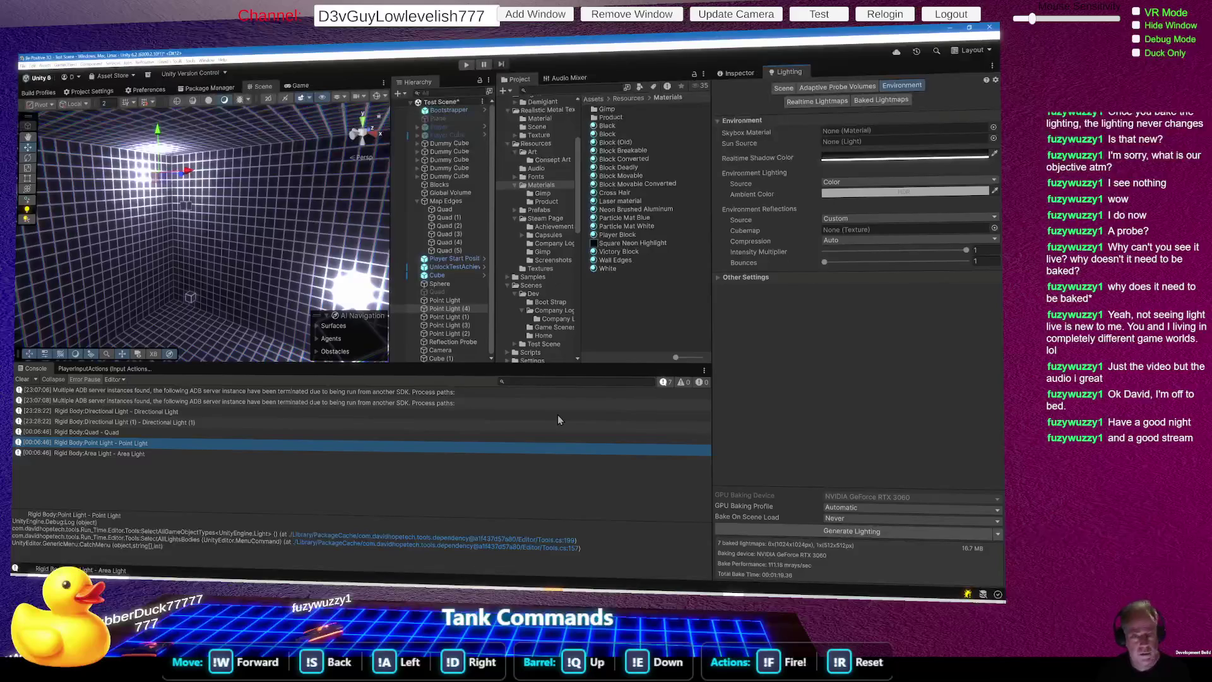
# Step: Orbit over the baked room, then open the Hierarchy's create menu
pyautogui.moveTo(274, 277); pyautogui.dragTo(39, 324)
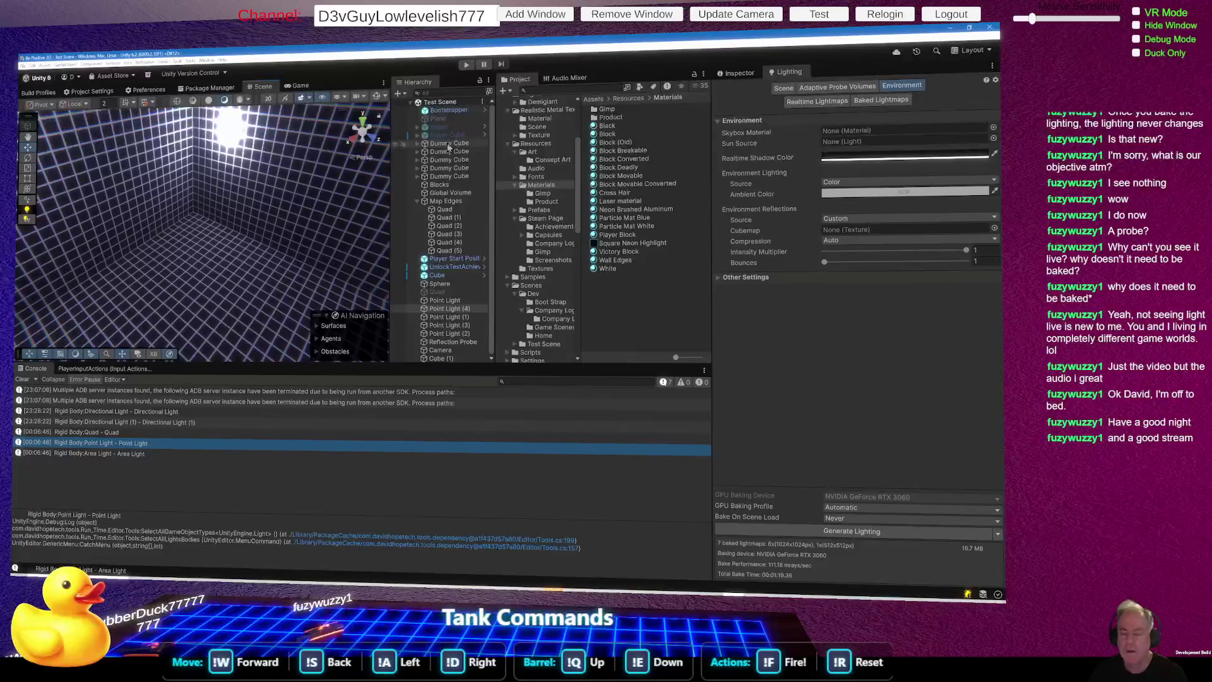
pyautogui.click(398, 95)
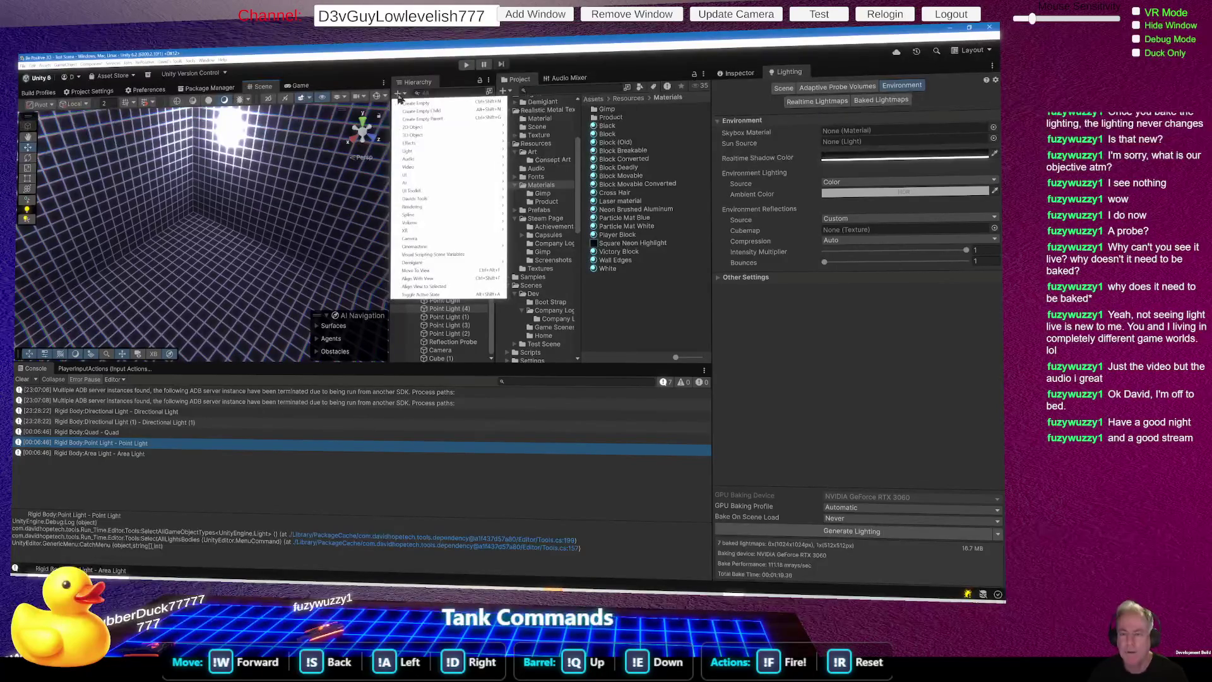
# Step: Create an empty object named Accent Lights and parent the five point lights under it
pyautogui.click(421, 104)
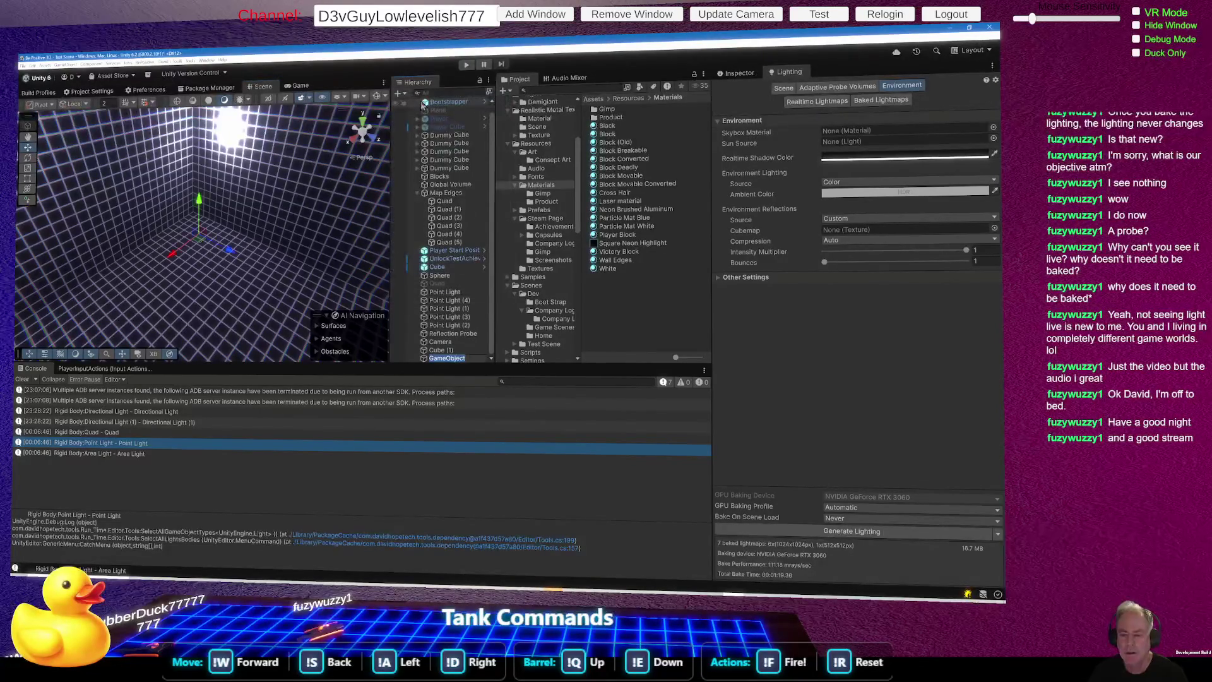
pyautogui.write('Accent Ligh')
pyautogui.write('ts')
pyautogui.press('Return')
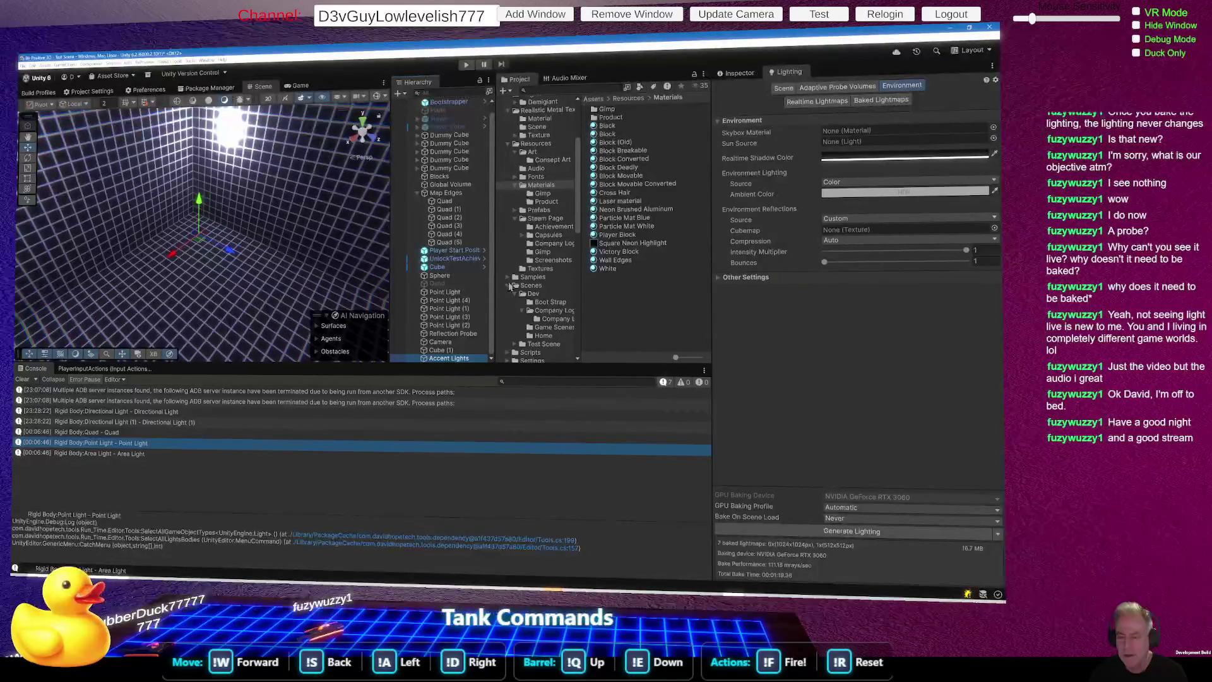
pyautogui.click(461, 295)
pyautogui.keyDown('shift'); pyautogui.click(461, 325); pyautogui.keyUp('shift')
pyautogui.moveTo(468, 311); pyautogui.dragTo(459, 359)
# Step: Select Accent Lights and show its transform properties in the Inspector
pyautogui.click(446, 320)
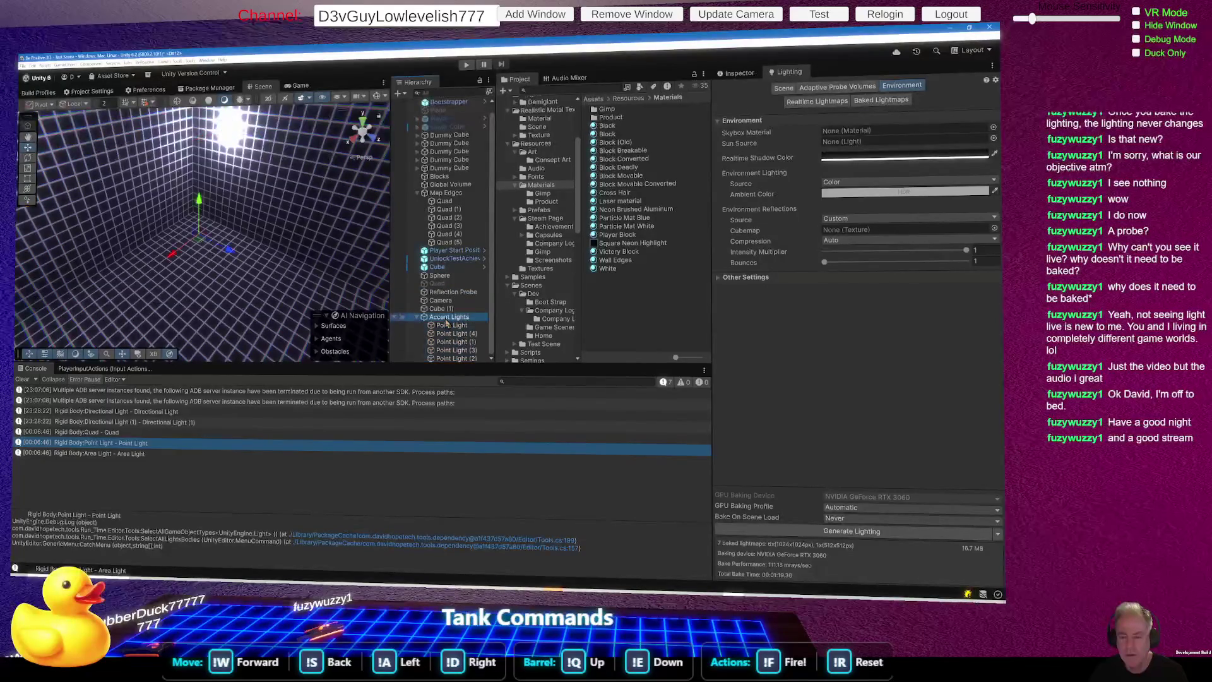
pyautogui.moveTo(311, 224)
pyautogui.mouseDown()
pyautogui.moveTo(111, 217)
pyautogui.moveTo(136, 231)
pyautogui.mouseUp()
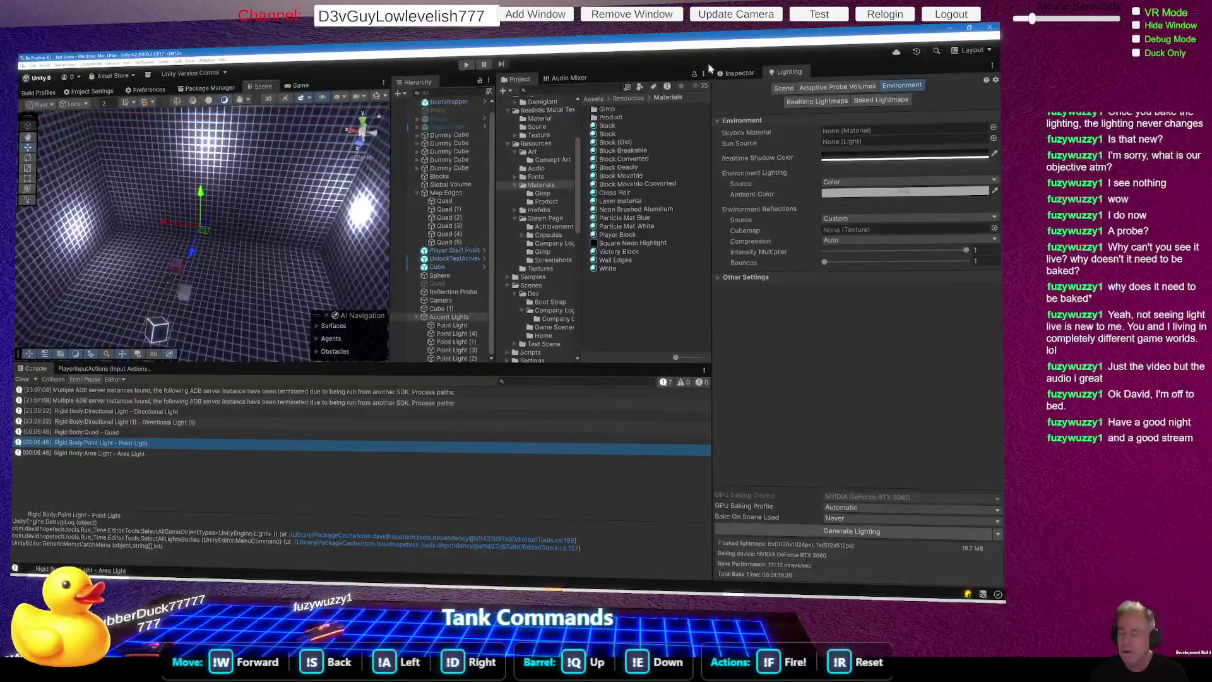
pyautogui.click(740, 74)
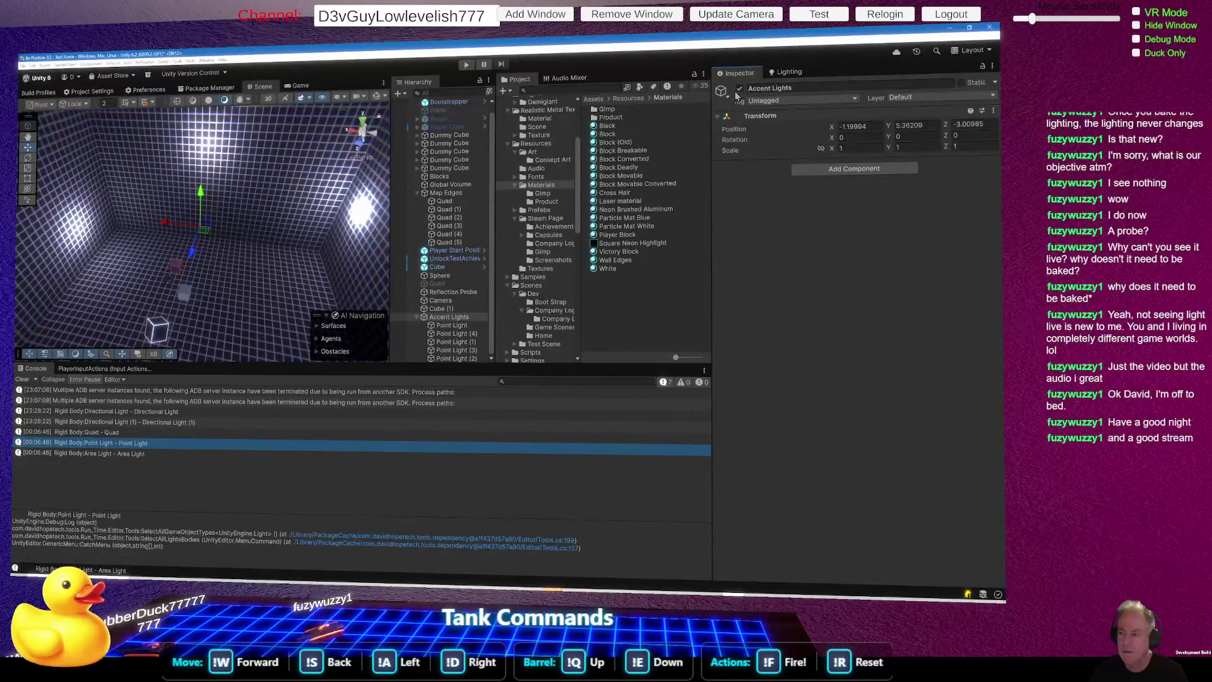
# Step: Disable the Accent Lights group and frame the red-edged cube in the Scene view
pyautogui.click(740, 89)
pyautogui.moveTo(357, 216)
pyautogui.mouseDown()
pyautogui.moveTo(268, 254)
pyautogui.moveTo(860, 172)
pyautogui.moveTo(578, 210)
pyautogui.moveTo(632, 271)
pyautogui.moveTo(933, 236)
pyautogui.moveTo(236, 172)
pyautogui.moveTo(405, 159)
pyautogui.moveTo(134, 173)
pyautogui.moveTo(847, 173)
pyautogui.moveTo(524, 179)
pyautogui.moveTo(566, 150)
pyautogui.moveTo(619, 156)
pyautogui.moveTo(342, 180)
pyautogui.moveTo(349, 130)
pyautogui.mouseUp()
pyautogui.scroll(-5, 342, 137)
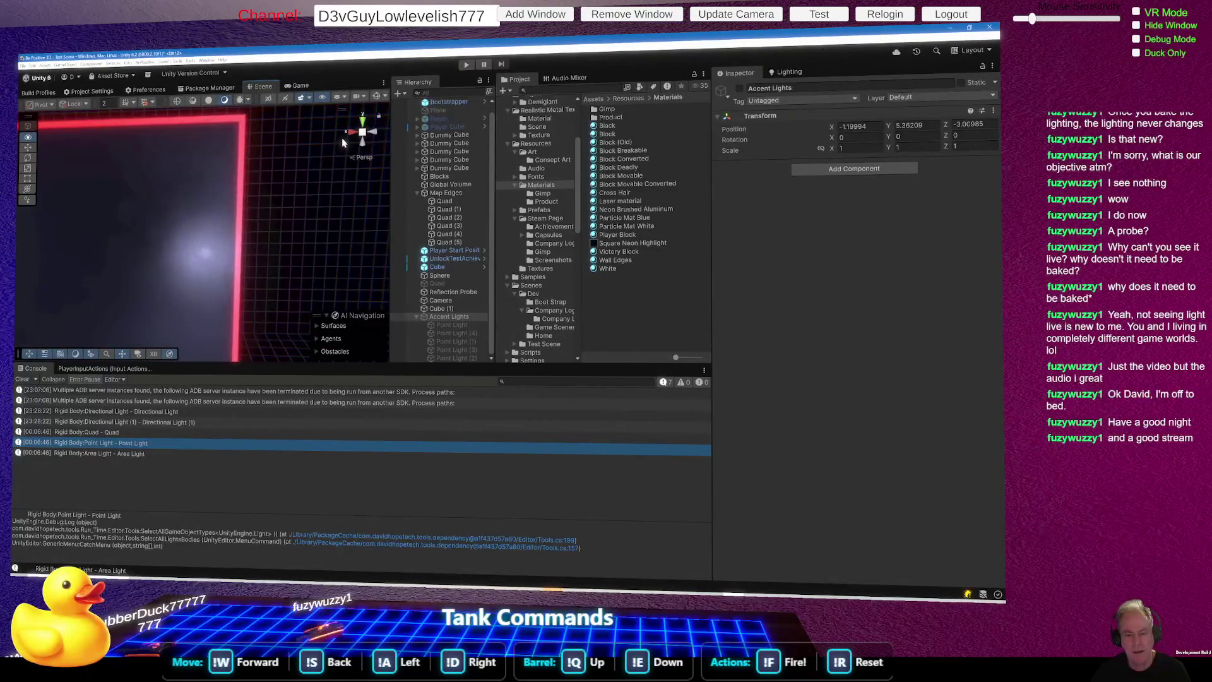
pyautogui.scroll(-5, 342, 138)
pyautogui.moveTo(342, 138)
pyautogui.mouseDown()
pyautogui.moveTo(550, 193)
pyautogui.moveTo(580, 274)
pyautogui.moveTo(788, 246)
pyautogui.moveTo(760, 162)
pyautogui.moveTo(760, 174)
pyautogui.moveTo(904, 161)
pyautogui.mouseUp()
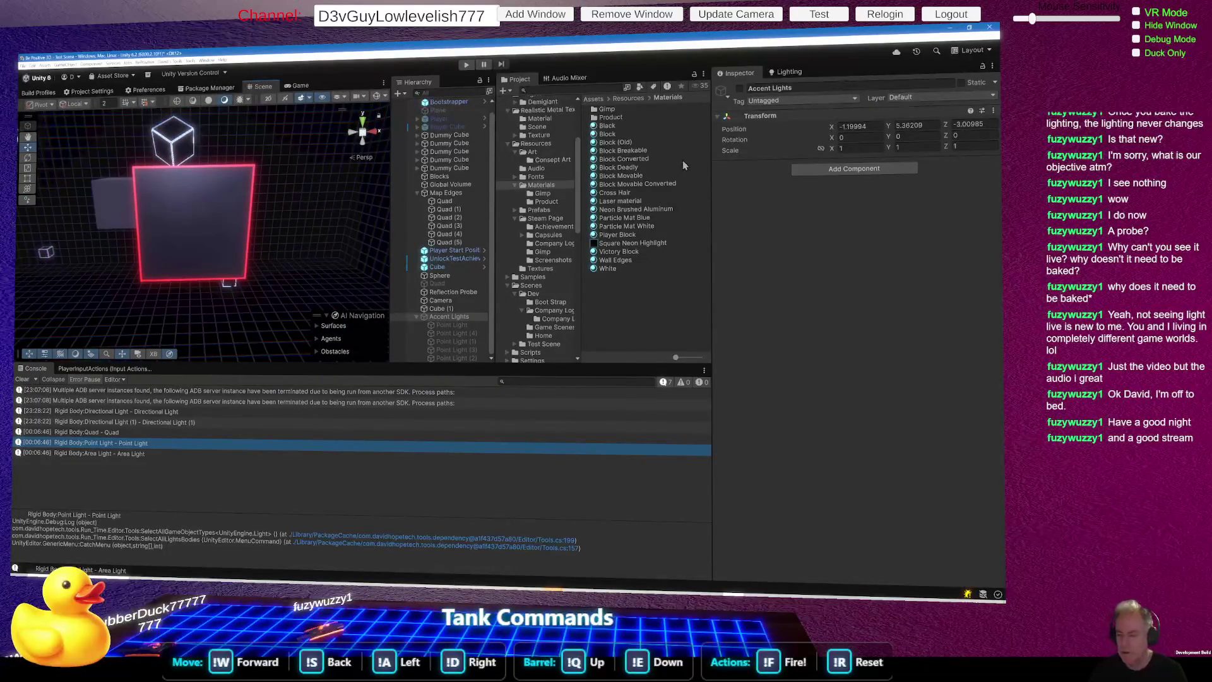
# Step: Set Neon Brushed Aluminum's emission colour to full red (R 255, G 6, B 0) at HDR intensity 2
pyautogui.click(632, 210)
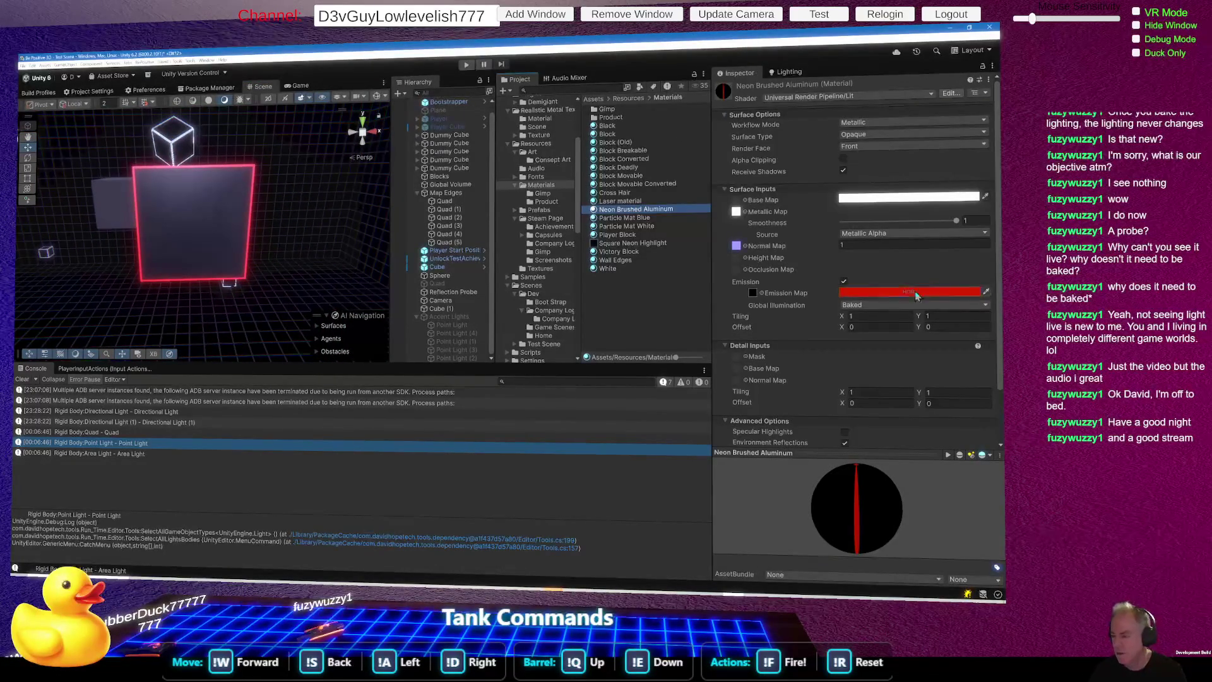
pyautogui.click(922, 295)
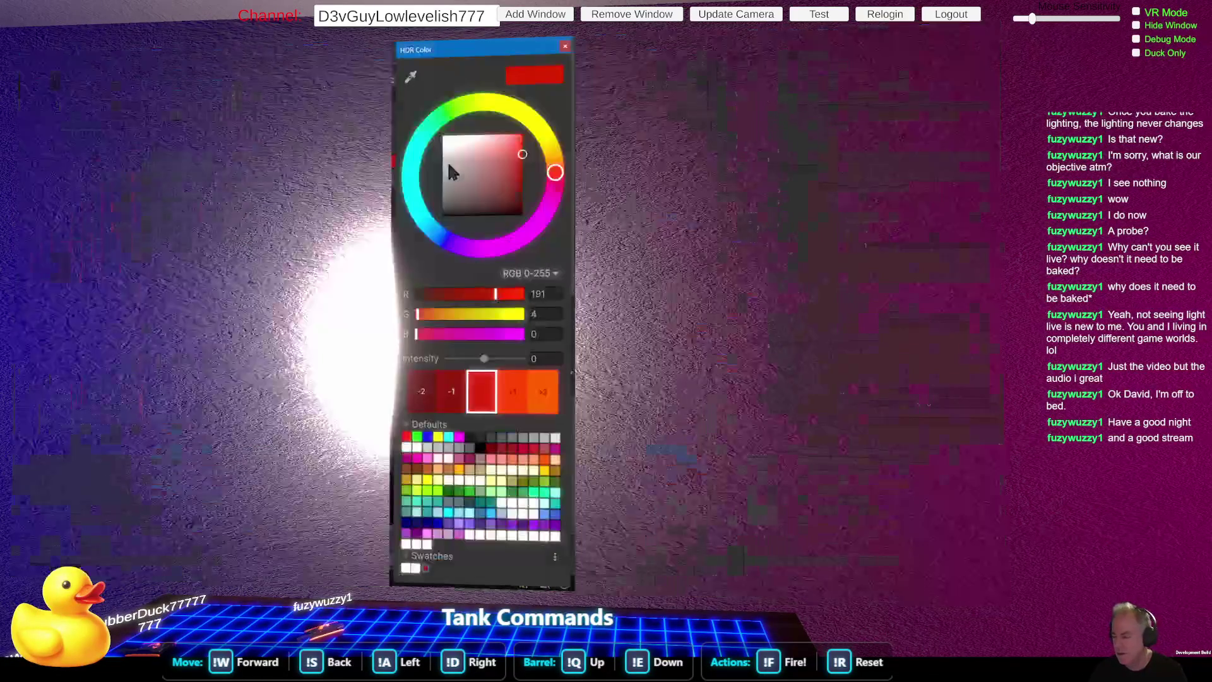
pyautogui.click(516, 393)
pyautogui.click(517, 393)
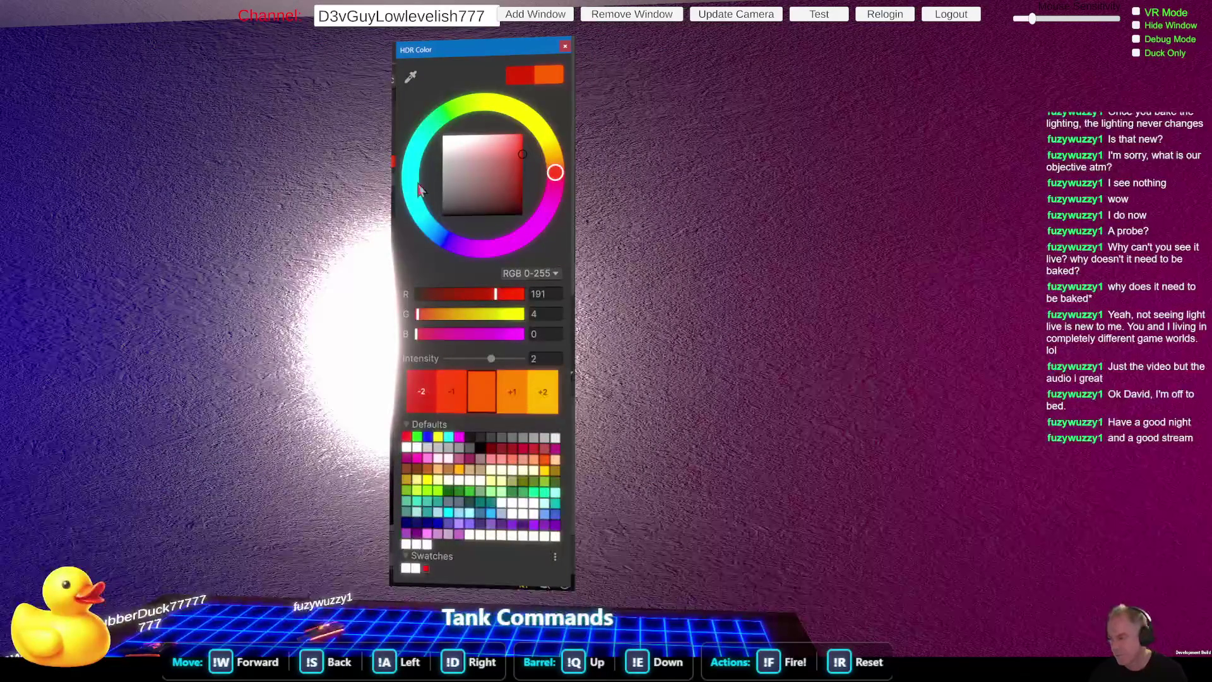
pyautogui.click(521, 135)
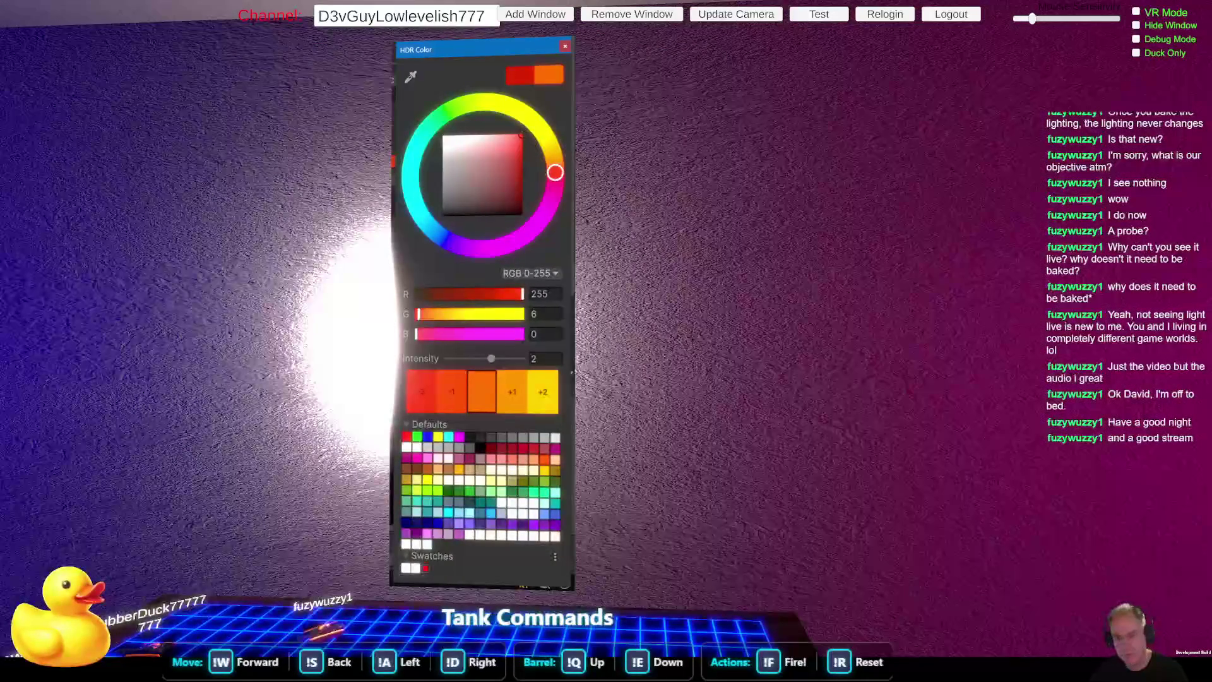
pyautogui.press('Return')
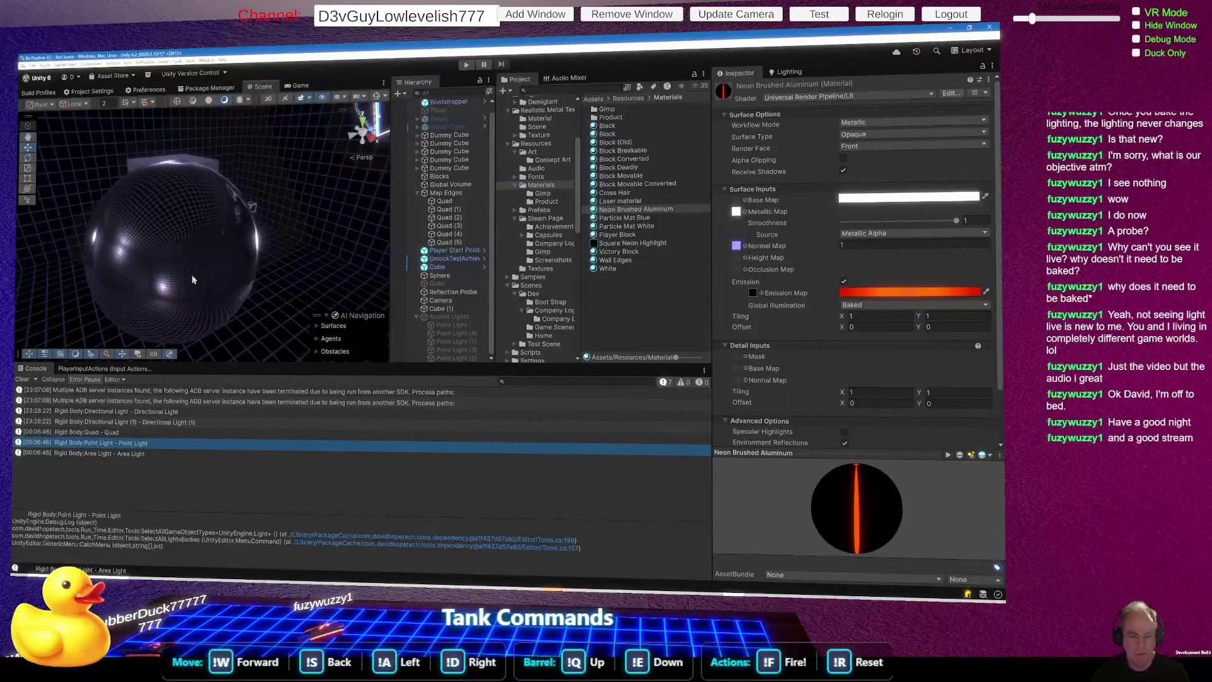
pyautogui.moveTo(231, 283)
pyautogui.mouseDown()
pyautogui.moveTo(127, 304)
pyautogui.moveTo(138, 172)
pyautogui.moveTo(221, 221)
pyautogui.mouseUp()
pyautogui.moveTo(101, 253)
pyautogui.mouseDown()
pyautogui.moveTo(80, 269)
pyautogui.moveTo(280, 266)
pyautogui.moveTo(303, 303)
pyautogui.mouseUp()
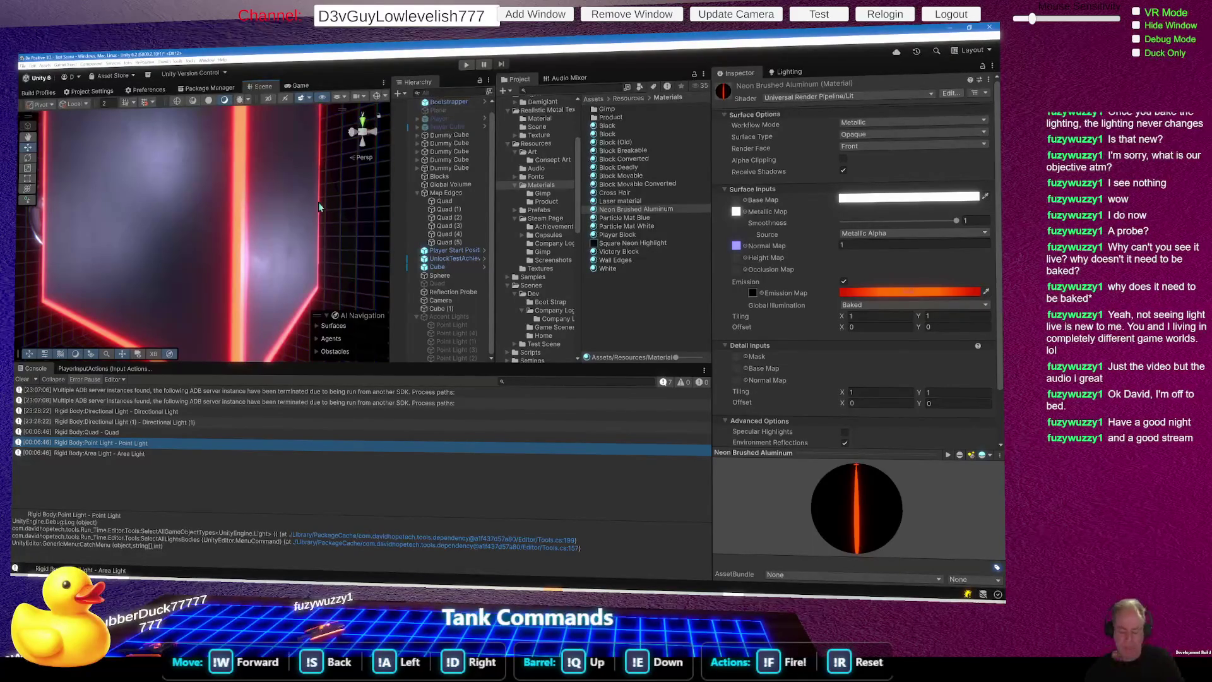
pyautogui.moveTo(324, 191)
pyautogui.mouseDown()
pyautogui.moveTo(132, 225)
pyautogui.moveTo(307, 215)
pyautogui.moveTo(337, 206)
pyautogui.moveTo(72, 219)
pyautogui.moveTo(970, 218)
pyautogui.moveTo(694, 210)
pyautogui.mouseUp()
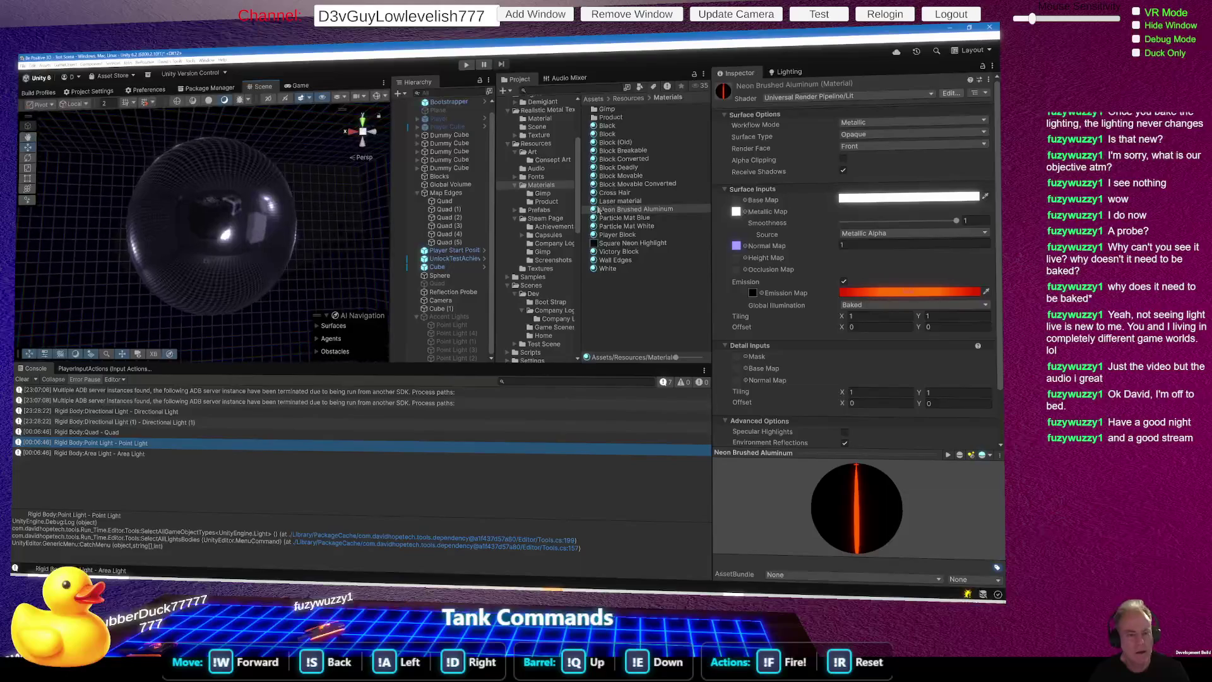
pyautogui.scroll(5, 272, 265)
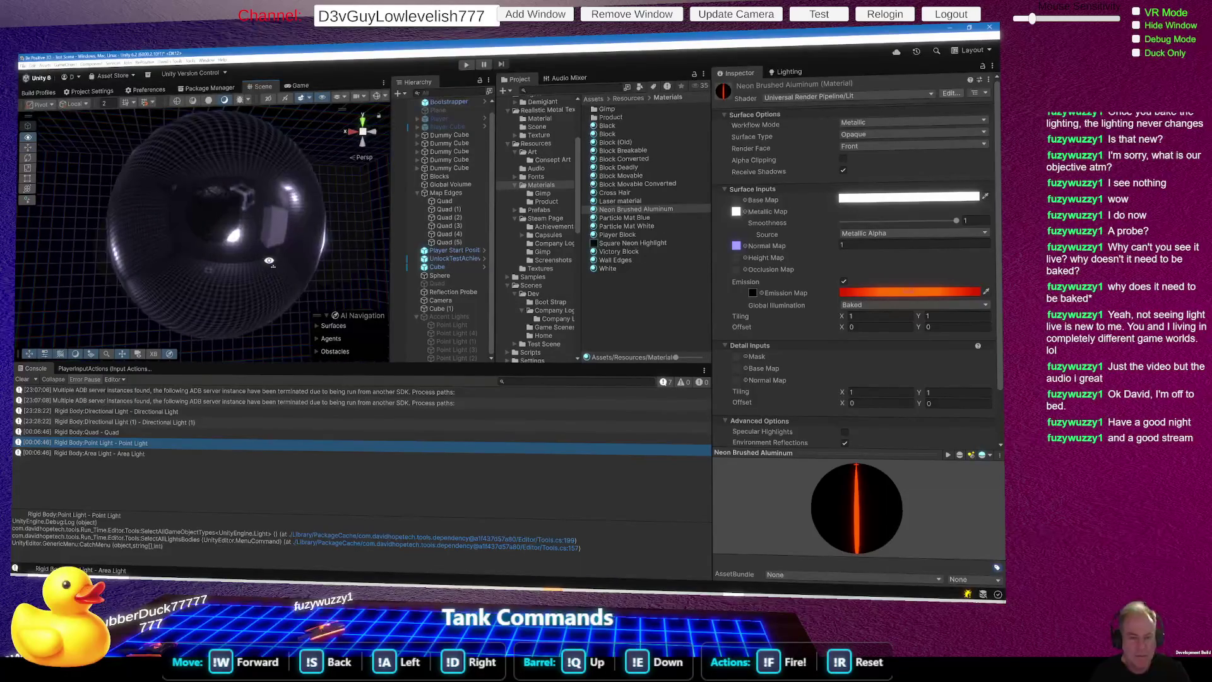
pyautogui.scroll(-5, 269, 261)
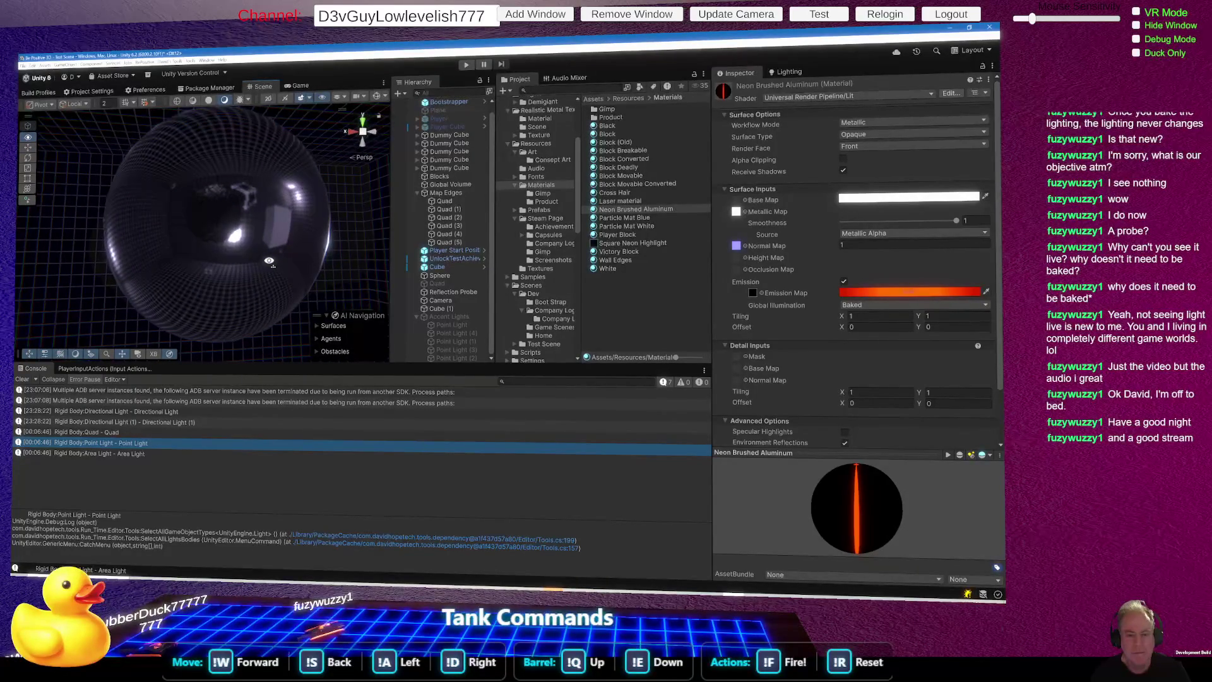
pyautogui.click(437, 266)
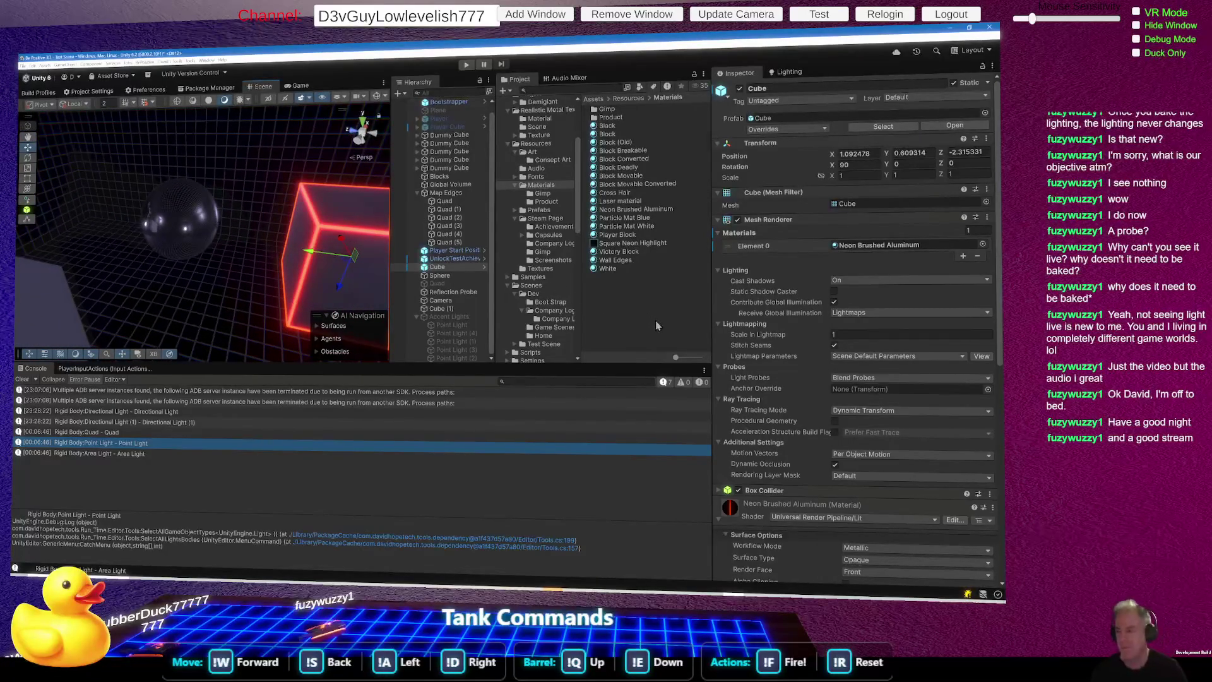
# Step: Slide the Reflection Probe along Z out of the cube to X 1.42, Y 0.543, Z -0.464
pyautogui.click(477, 293)
pyautogui.moveTo(207, 255)
pyautogui.mouseDown()
pyautogui.moveTo(158, 239)
pyautogui.moveTo(343, 269)
pyautogui.moveTo(309, 250)
pyautogui.moveTo(158, 230)
pyautogui.mouseUp()
pyautogui.moveTo(347, 272)
pyautogui.mouseDown()
pyautogui.moveTo(214, 240)
pyautogui.moveTo(22, 221)
pyautogui.moveTo(138, 228)
pyautogui.moveTo(168, 246)
pyautogui.moveTo(195, 234)
pyautogui.moveTo(101, 222)
pyautogui.mouseUp()
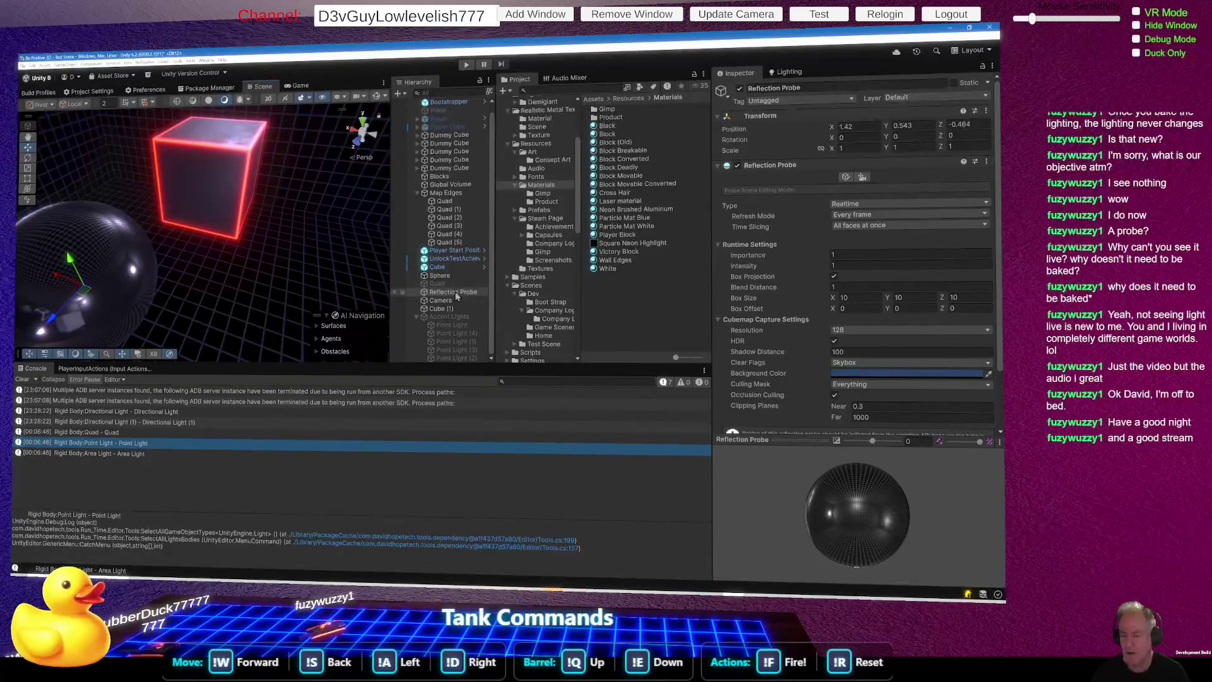
# Step: Select the Cube to view its Neon Brushed Aluminum material and lightmap settings in the Inspector
pyautogui.click(234, 200)
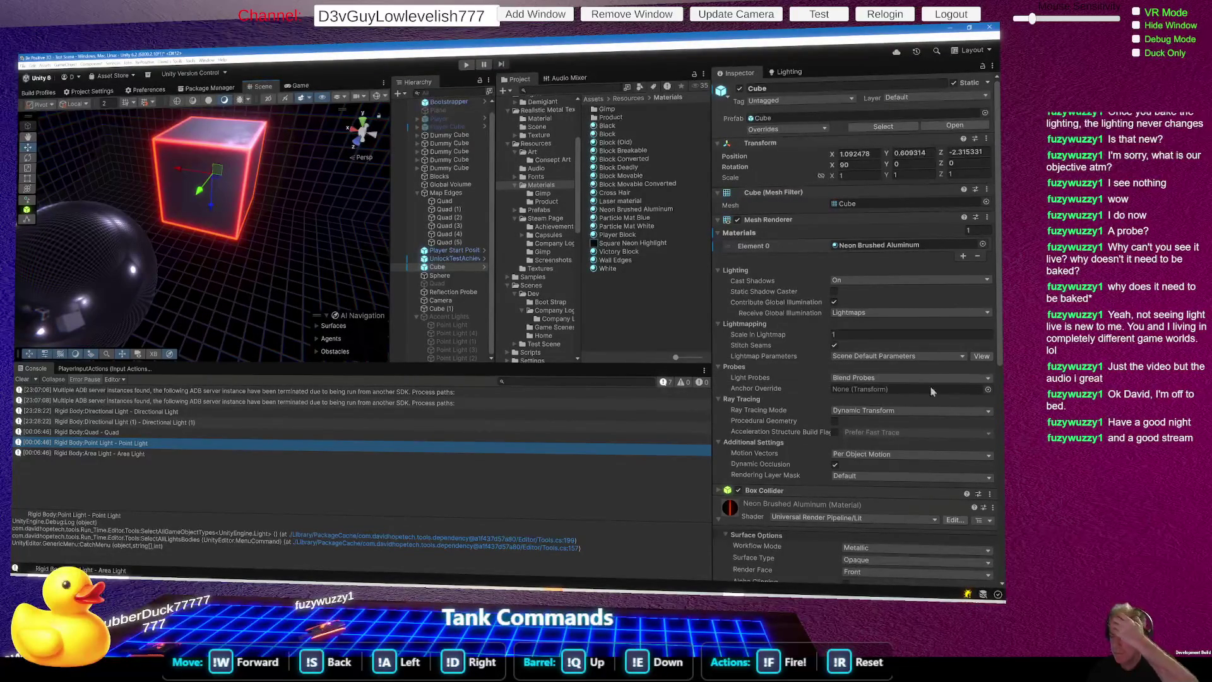
# Step: Scroll down to the cube material's Emission section, then bring up ChatGPT's environment map answer
pyautogui.scroll(-4, 905, 389)
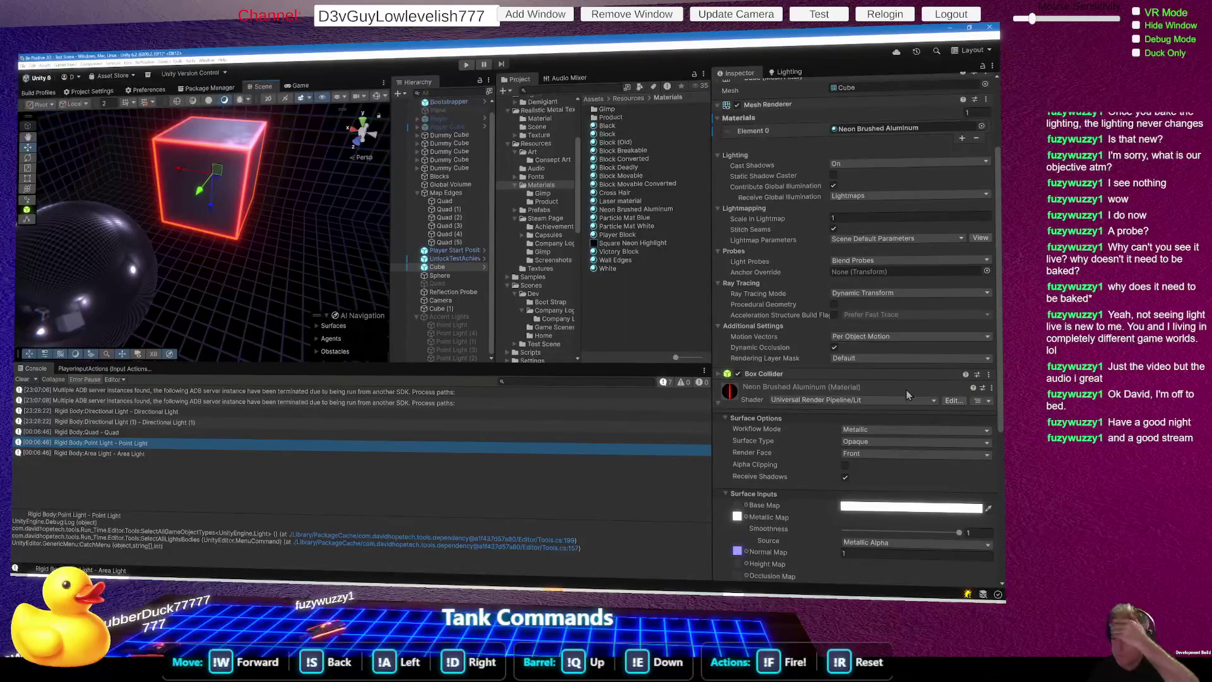
pyautogui.scroll(-8, 907, 389)
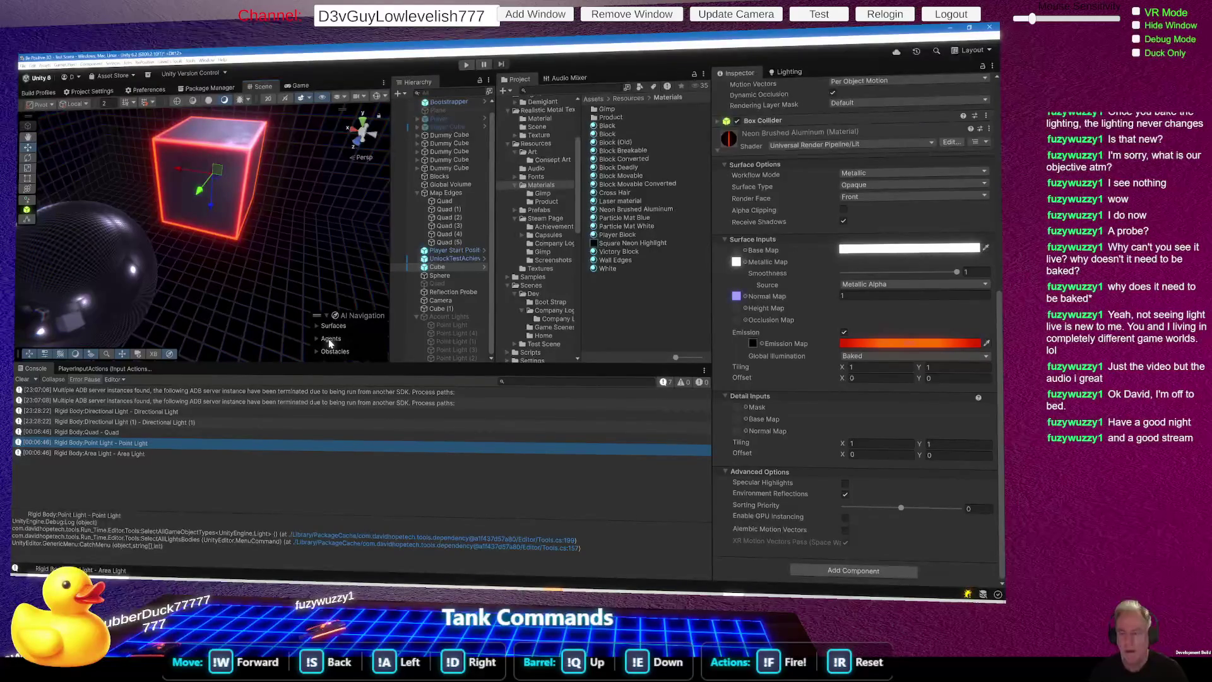
pyautogui.hotkey('alt', 'Tab')
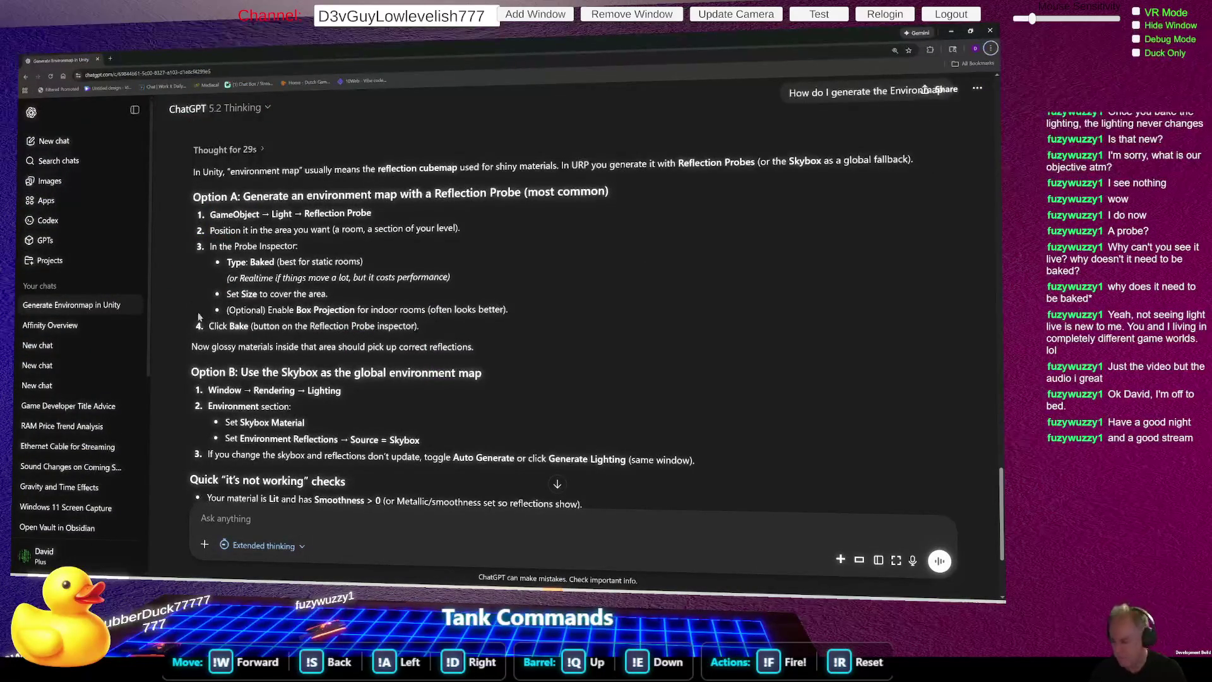
# Step: Ask ChatGPT why working realtime reflection probes miss one cube, then return to Unity
pyautogui.scroll(-3, 468, 363)
pyautogui.click(229, 521)
pyautogui.write('Ok')
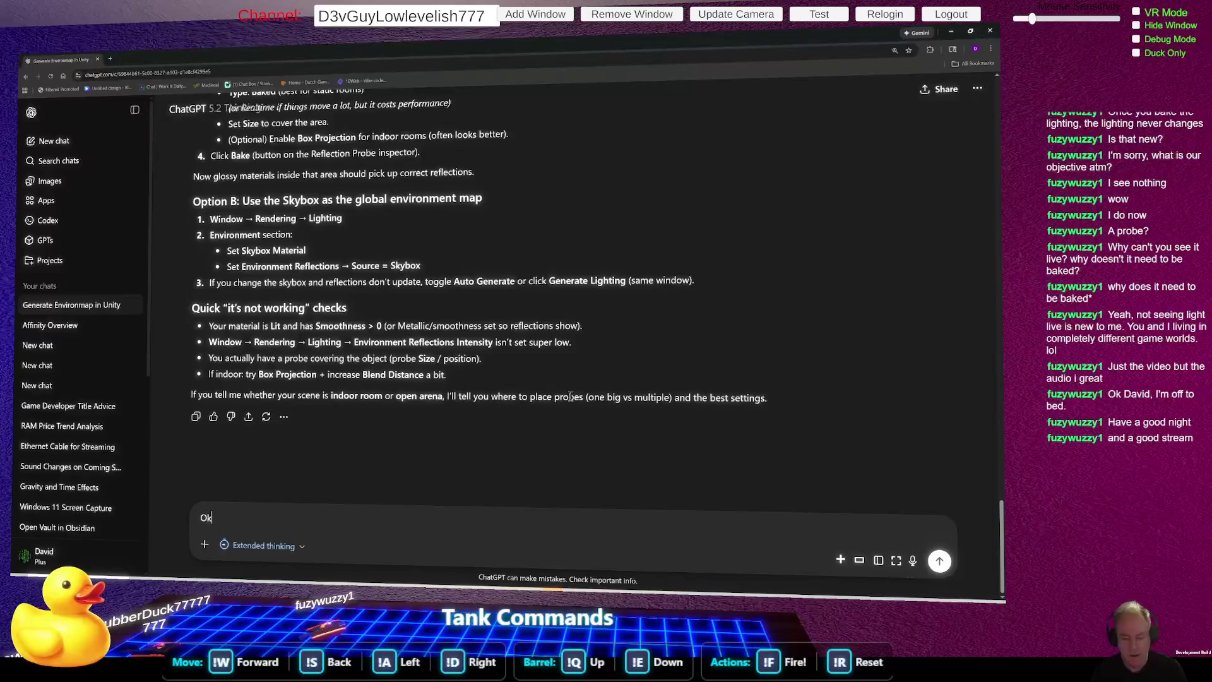
pyautogui.write(', I have ')
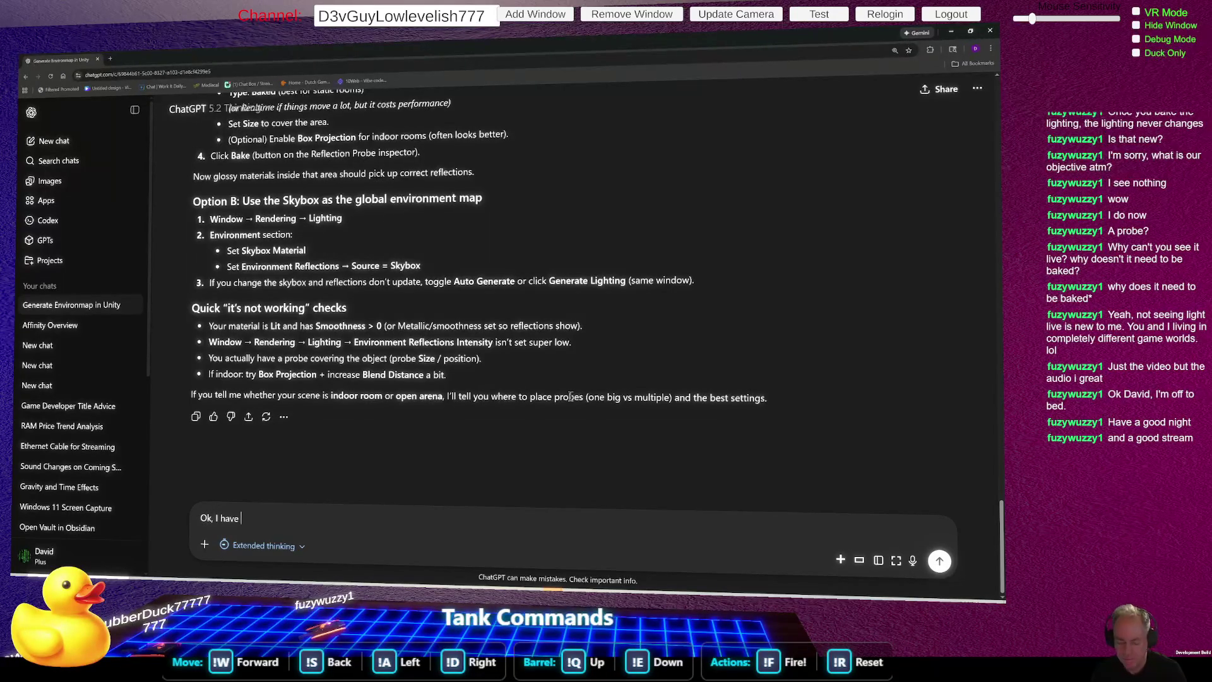
pyautogui.write('Realtime Ref')
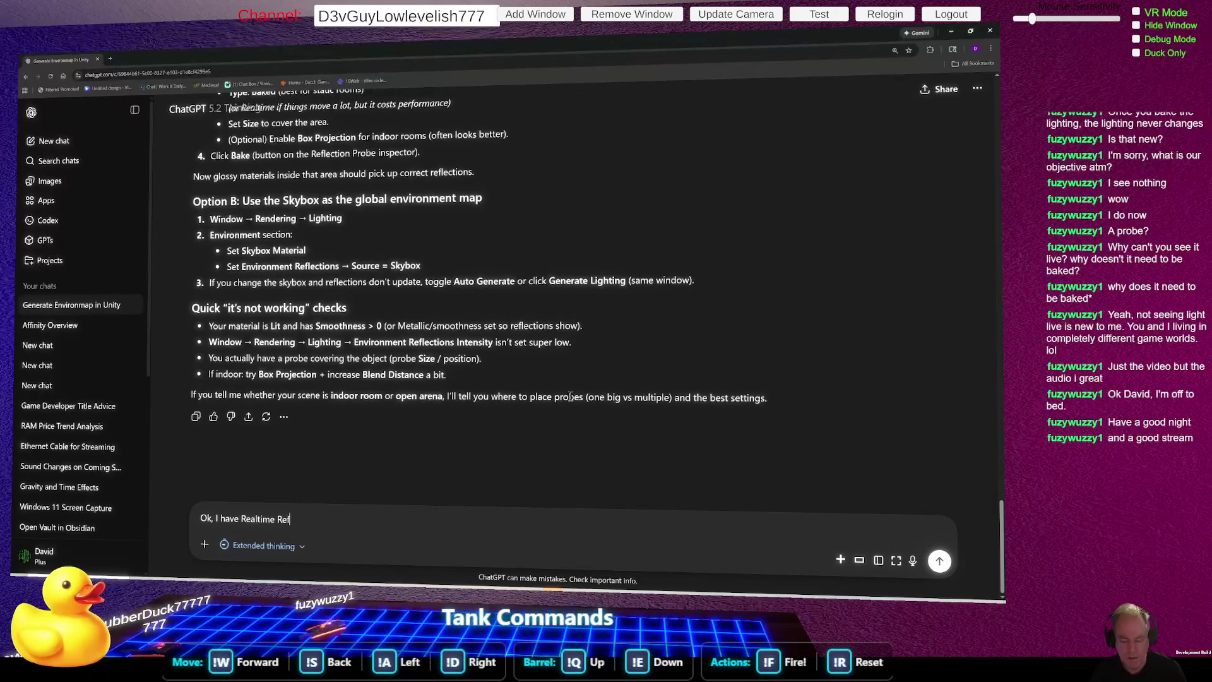
pyautogui.write('lection p')
pyautogui.write('robs working, but it does not')
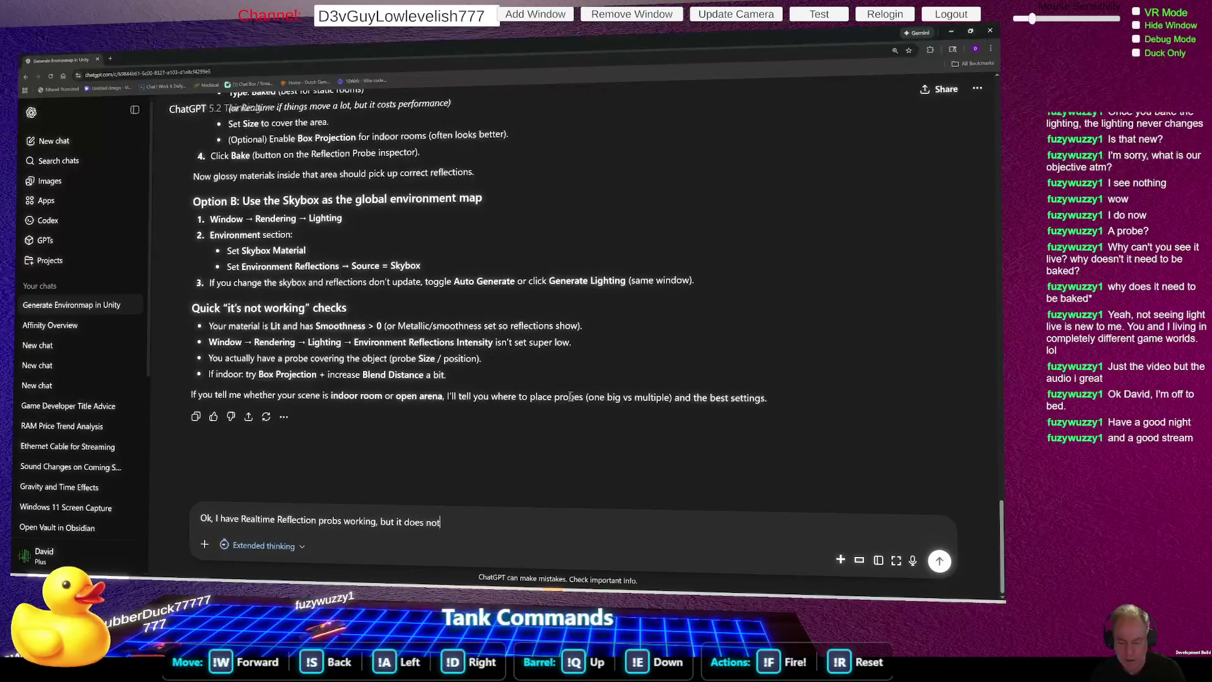
pyautogui.write(' pick up one of the cub')
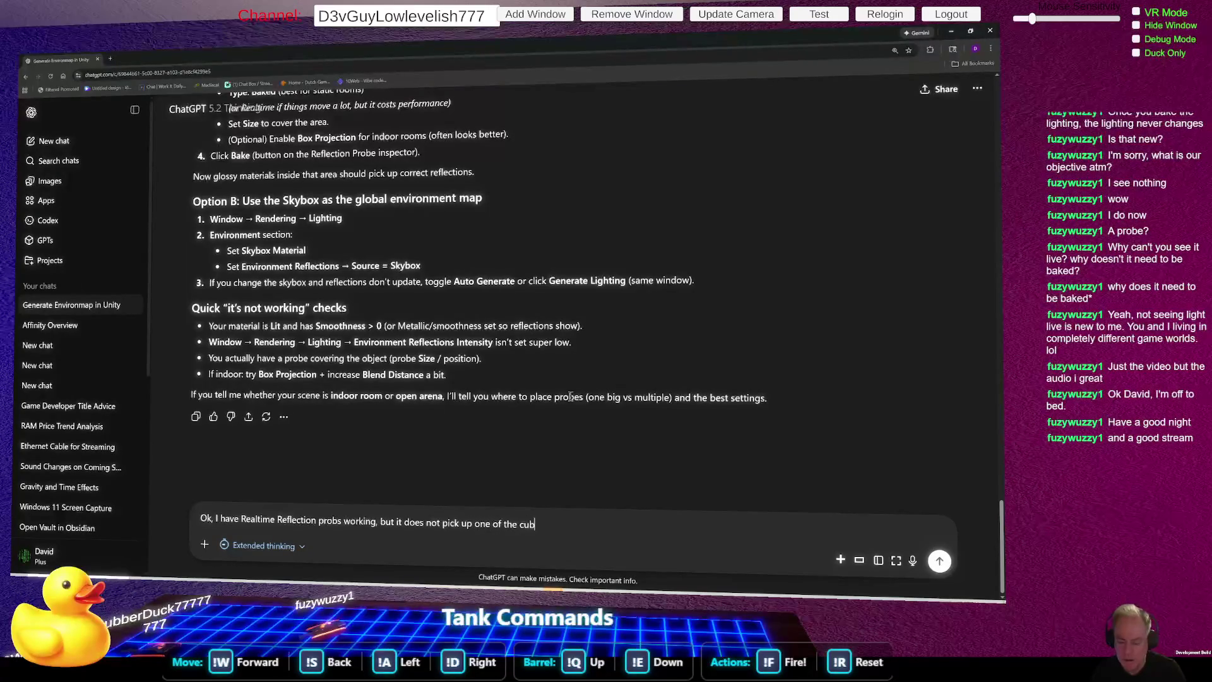
pyautogui.press('Return')
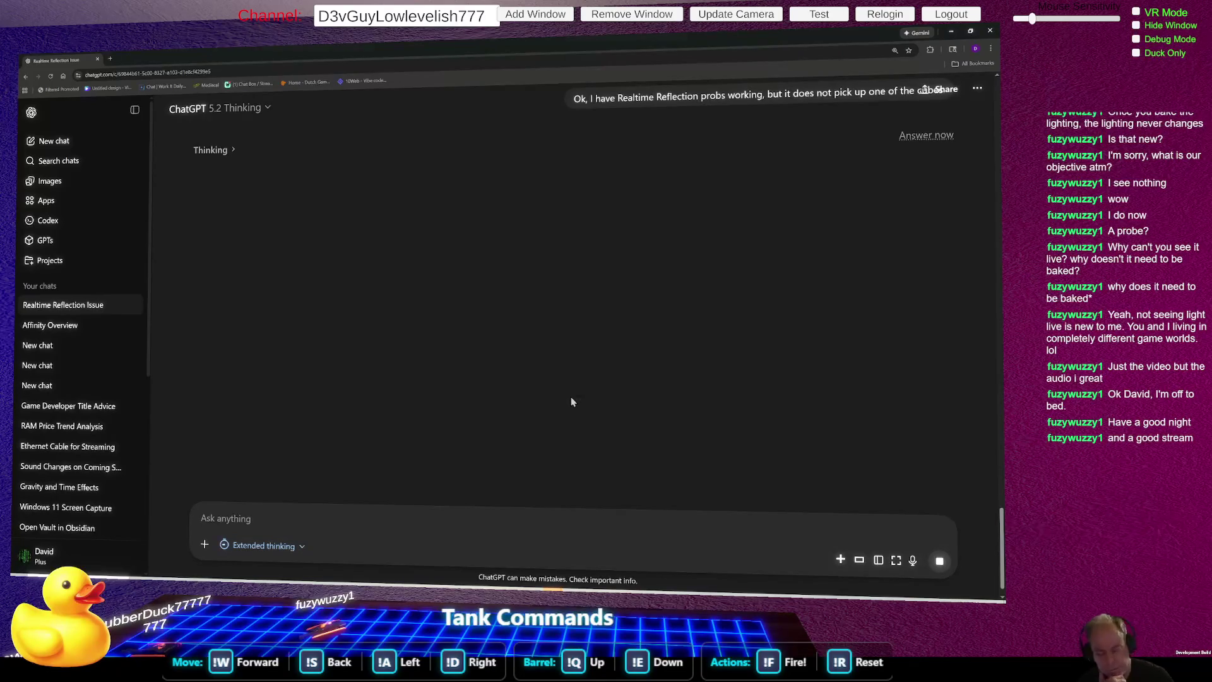
pyautogui.hotkey('alt', 'Tab')
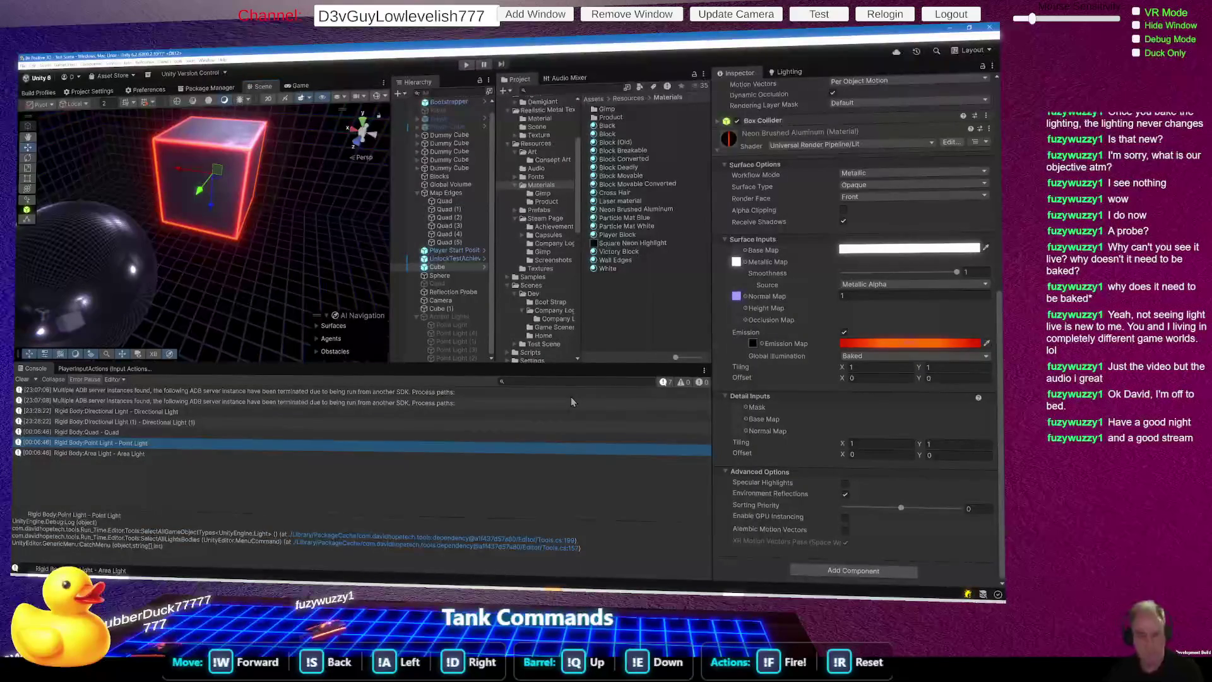
# Step: Nudge Cube (1), then undo to restore it to its original position
pyautogui.moveTo(117, 280)
pyautogui.mouseDown()
pyautogui.moveTo(1104, 278)
pyautogui.moveTo(75, 265)
pyautogui.moveTo(342, 247)
pyautogui.moveTo(241, 223)
pyautogui.moveTo(174, 265)
pyautogui.moveTo(255, 237)
pyautogui.moveTo(231, 272)
pyautogui.moveTo(284, 245)
pyautogui.moveTo(276, 251)
pyautogui.mouseUp()
pyautogui.click(342, 246)
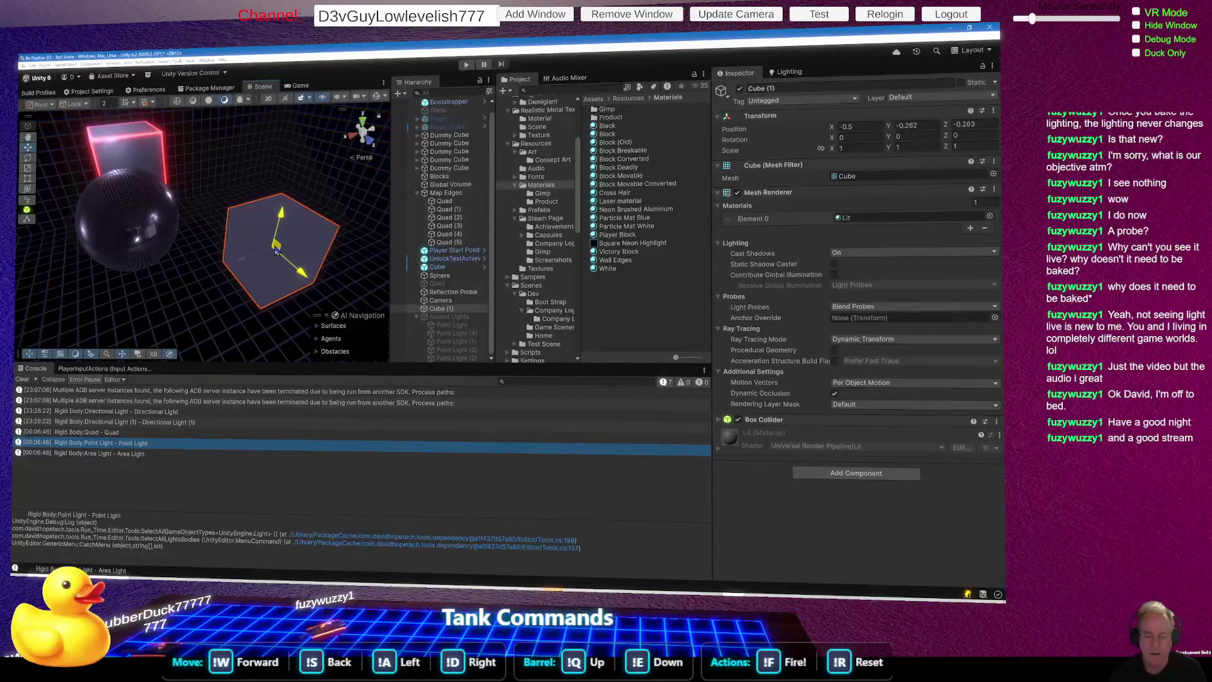
pyautogui.moveTo(276, 250); pyautogui.dragTo(284, 238)
pyautogui.hotkey('ctrl', 'z')
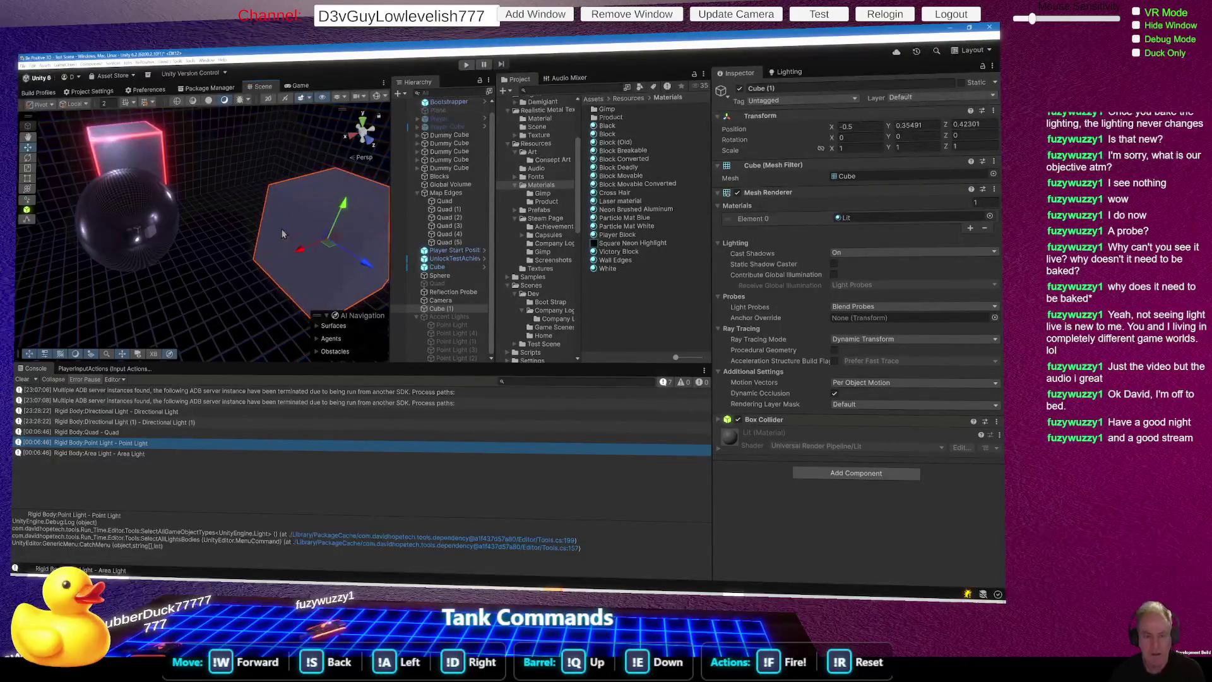
# Step: Slide the reflection probe along Z to X 0.046, Y 1.438, Z 0.456 and frame it
pyautogui.moveTo(246, 203)
pyautogui.mouseDown()
pyautogui.moveTo(192, 209)
pyautogui.moveTo(61, 181)
pyautogui.moveTo(912, 218)
pyautogui.mouseUp()
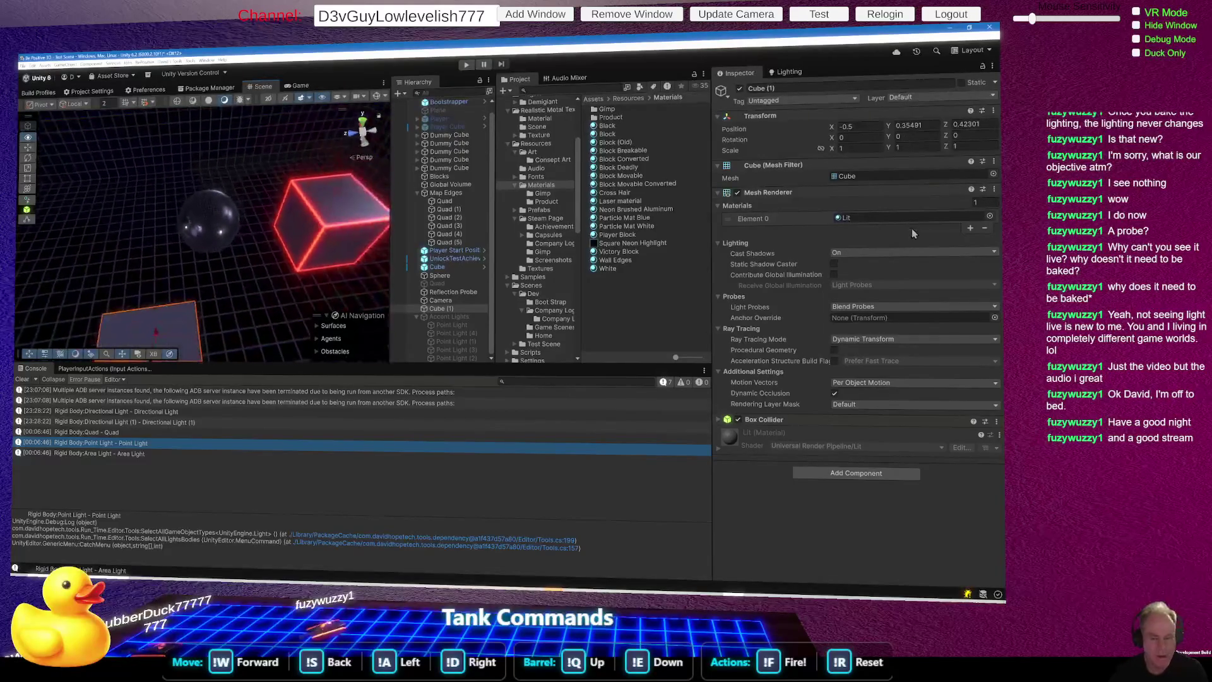
pyautogui.click(453, 293)
pyautogui.moveTo(168, 232)
pyautogui.mouseDown()
pyautogui.moveTo(15, 237)
pyautogui.moveTo(259, 231)
pyautogui.moveTo(439, 204)
pyautogui.moveTo(127, 233)
pyautogui.moveTo(154, 234)
pyautogui.moveTo(154, 292)
pyautogui.moveTo(141, 229)
pyautogui.moveTo(136, 294)
pyautogui.moveTo(134, 282)
pyautogui.mouseUp()
pyautogui.press('f')
pyautogui.moveTo(222, 283); pyautogui.dragTo(573, 247)
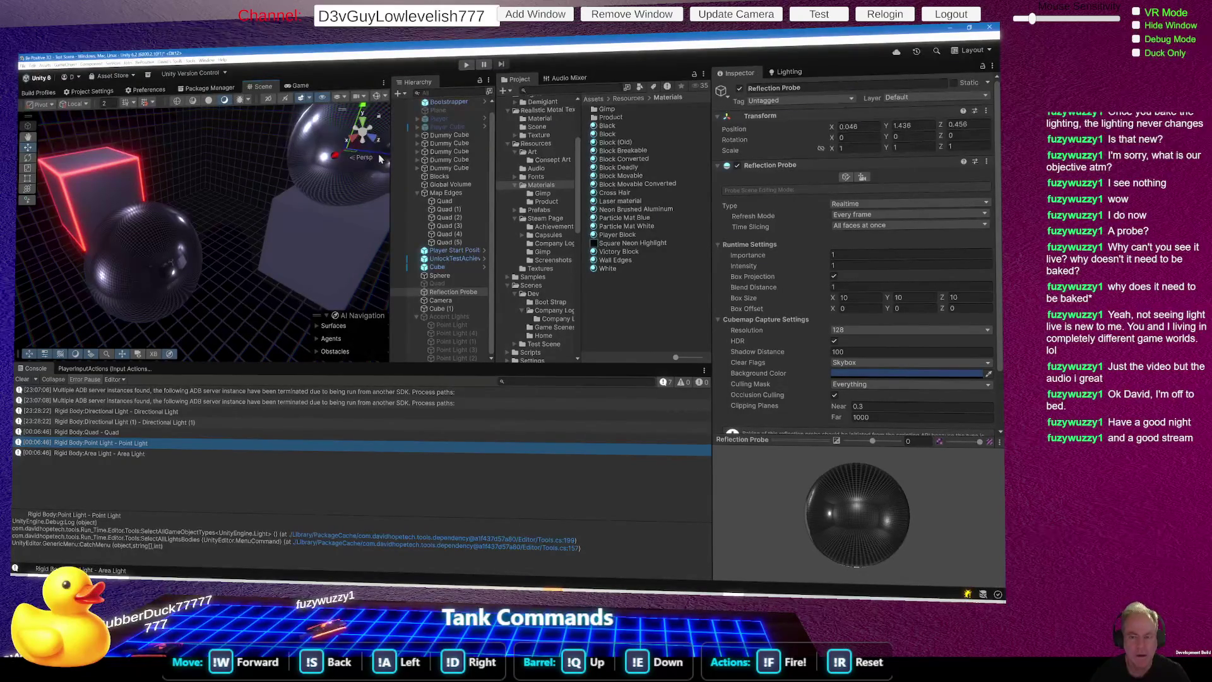
# Step: Move the reflection probe back along Z to about -0.97
pyautogui.press('f')
pyautogui.moveTo(314, 188); pyautogui.dragTo(184, 174)
pyautogui.click(145, 142)
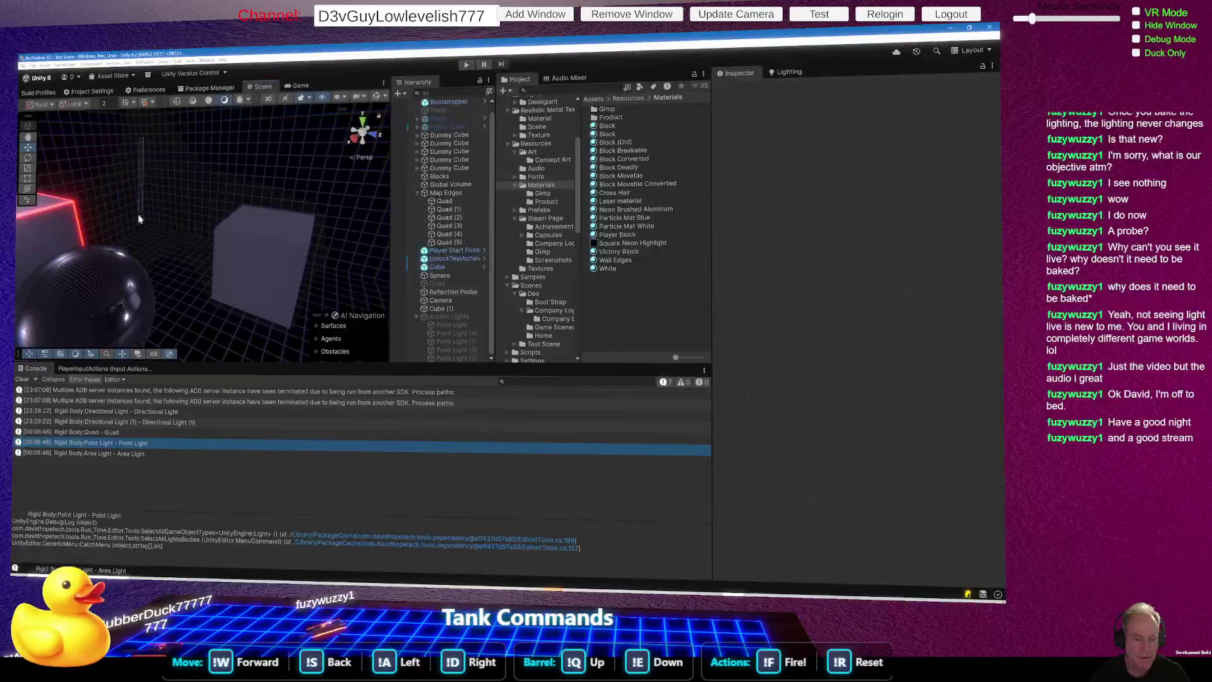
pyautogui.click(452, 292)
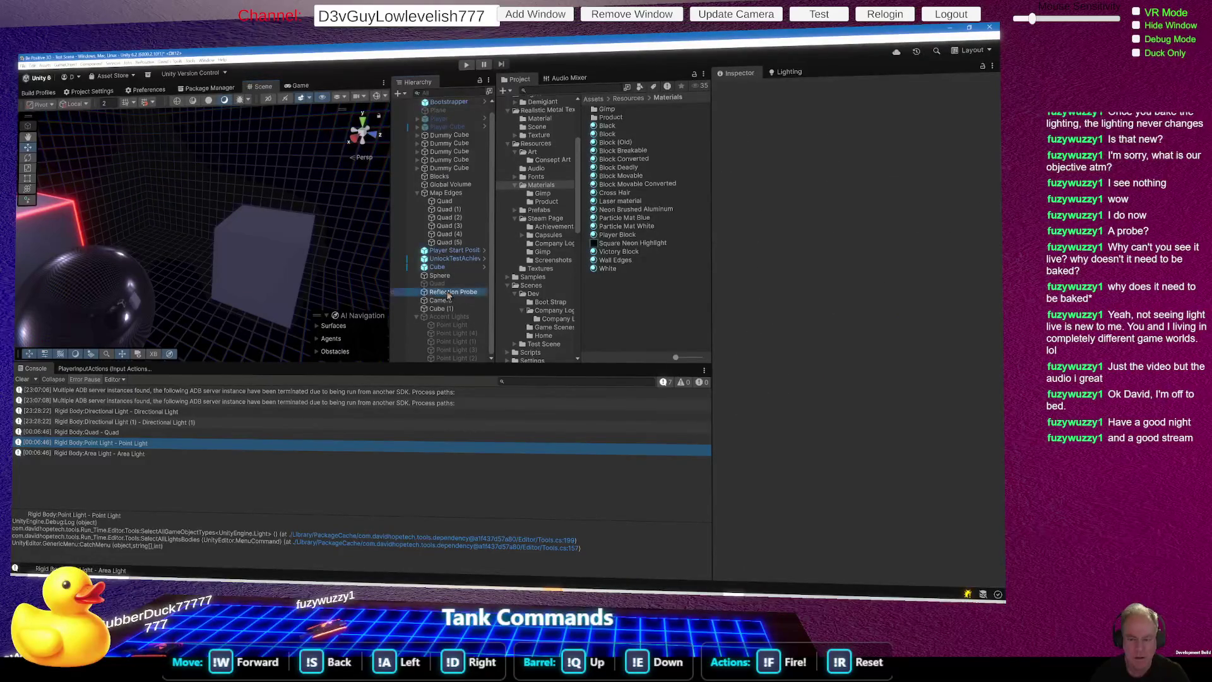
# Step: Lower the reflection probe along Y to about -2.65, below the glossy sphere, and reframe it
pyautogui.moveTo(147, 136); pyautogui.dragTo(162, 381)
pyautogui.moveTo(174, 313)
pyautogui.mouseDown()
pyautogui.moveTo(176, 354)
pyautogui.moveTo(177, 145)
pyautogui.moveTo(189, 208)
pyautogui.moveTo(180, 260)
pyautogui.mouseUp()
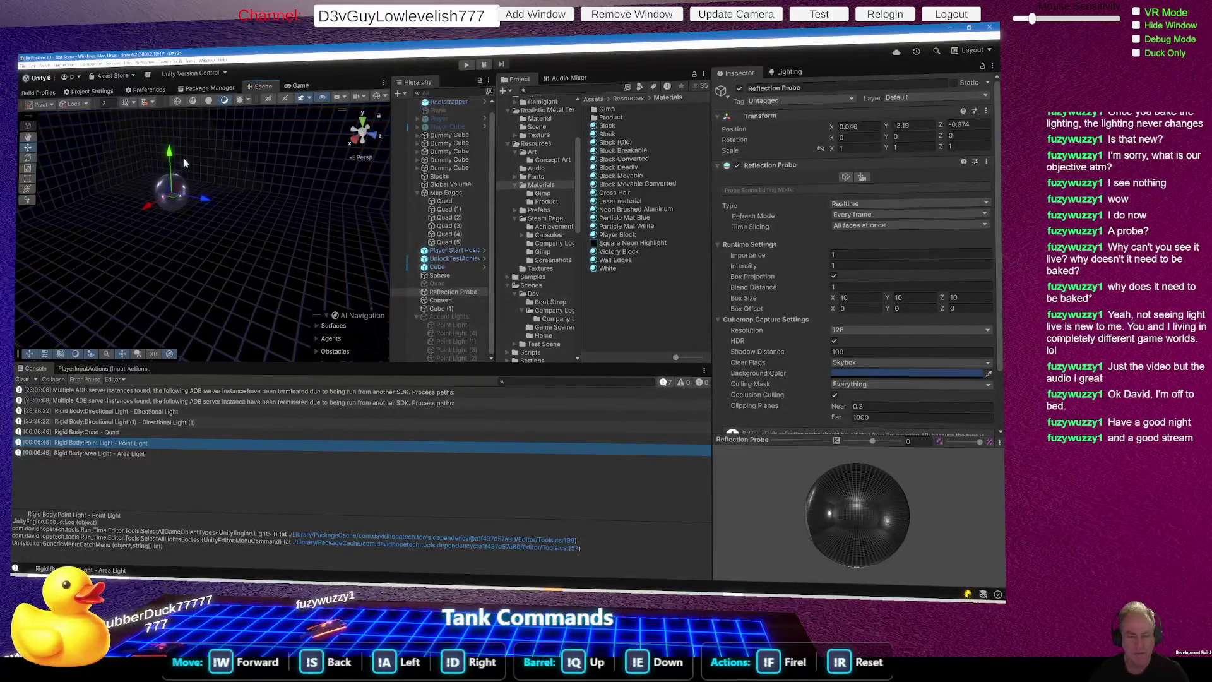
pyautogui.moveTo(172, 166)
pyautogui.mouseDown()
pyautogui.moveTo(170, 317)
pyautogui.moveTo(190, 263)
pyautogui.moveTo(183, 146)
pyautogui.moveTo(205, 137)
pyautogui.moveTo(189, 264)
pyautogui.moveTo(325, 316)
pyautogui.mouseUp()
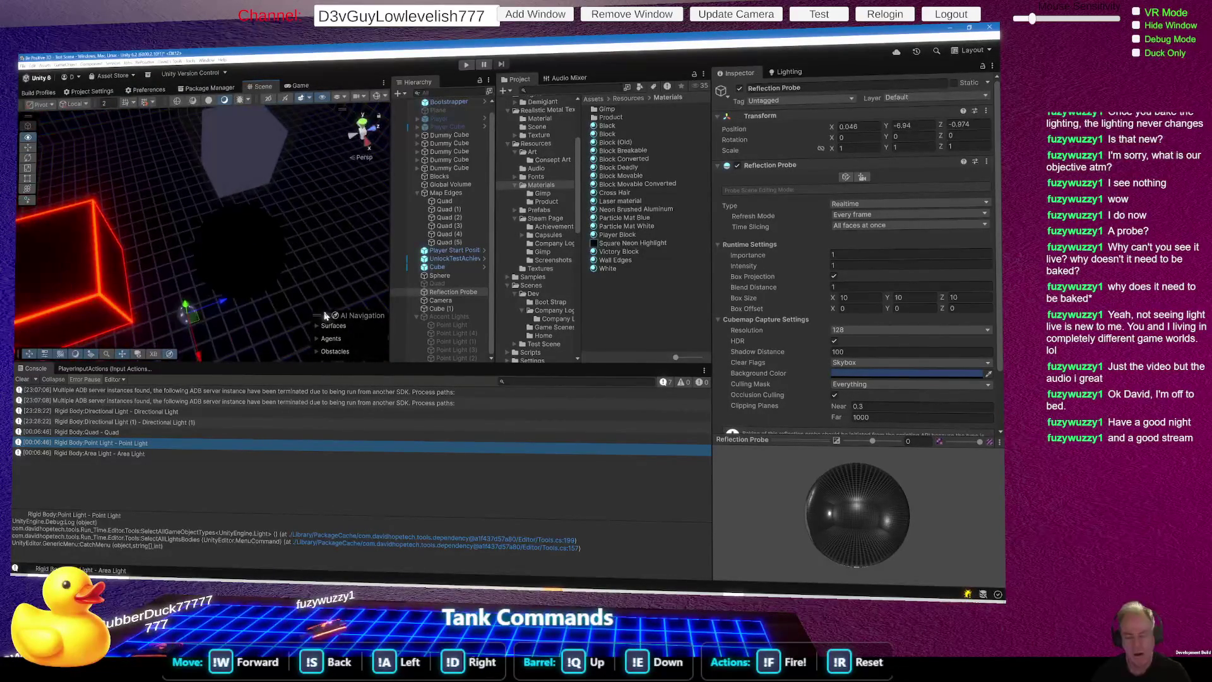
pyautogui.moveTo(187, 309)
pyautogui.mouseDown()
pyautogui.moveTo(165, 89)
pyautogui.moveTo(188, 206)
pyautogui.moveTo(164, 538)
pyautogui.moveTo(166, 508)
pyautogui.mouseUp()
pyautogui.scroll(5, 179, 192)
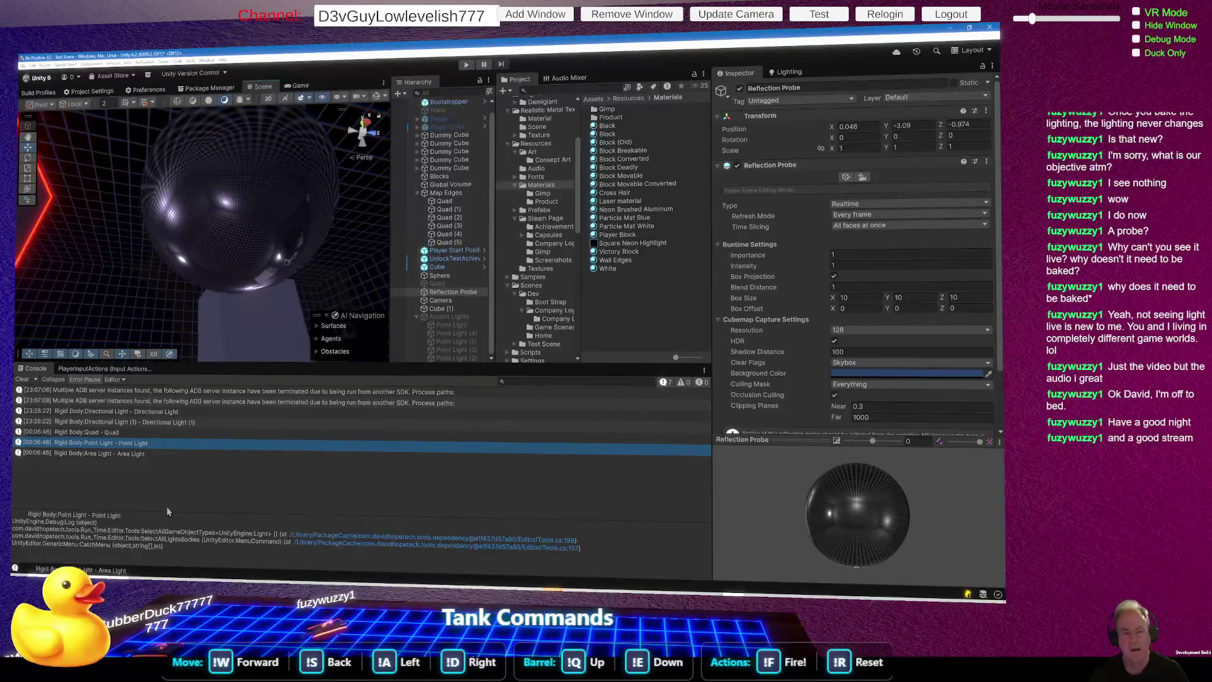
pyautogui.moveTo(135, 329); pyautogui.dragTo(127, 266)
pyautogui.moveTo(231, 282); pyautogui.dragTo(263, 223)
pyautogui.press('f')
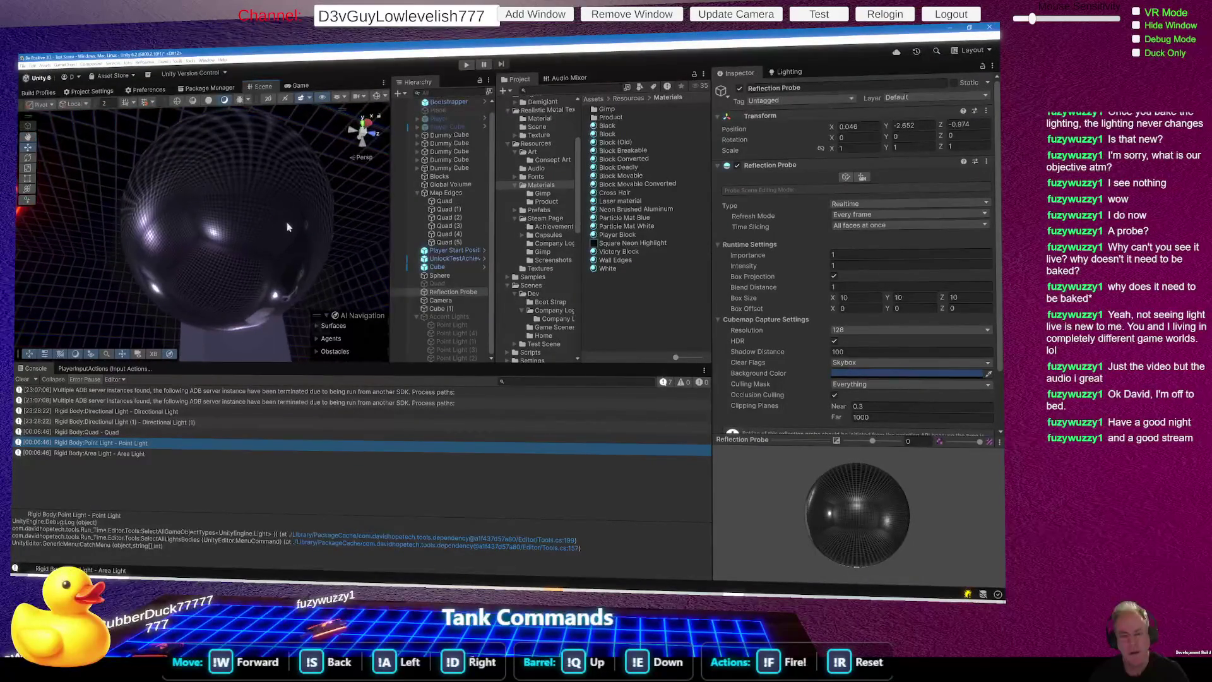
# Step: Try reflection probe Position Y values 3.1, 4.9, 5 and -5
pyautogui.click(891, 126)
pyautogui.write('3.1')
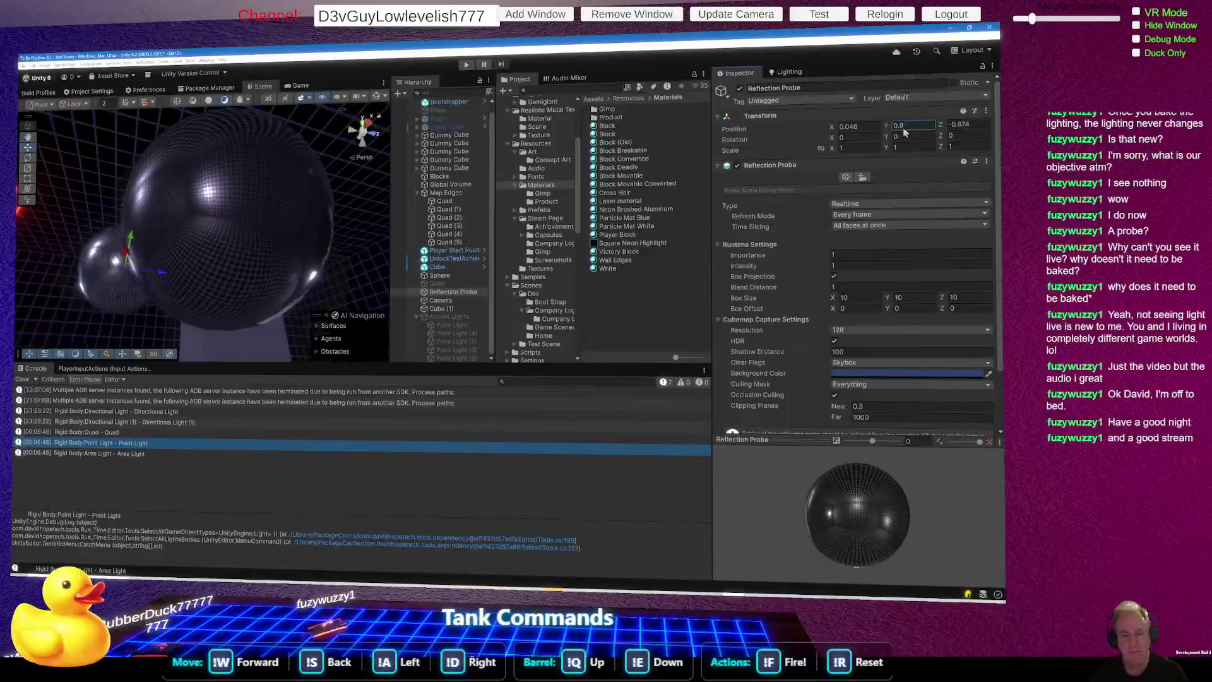
pyautogui.press('BackSpace')
pyautogui.press('BackSpace')
pyautogui.press('BackSpace')
pyautogui.write('4.9')
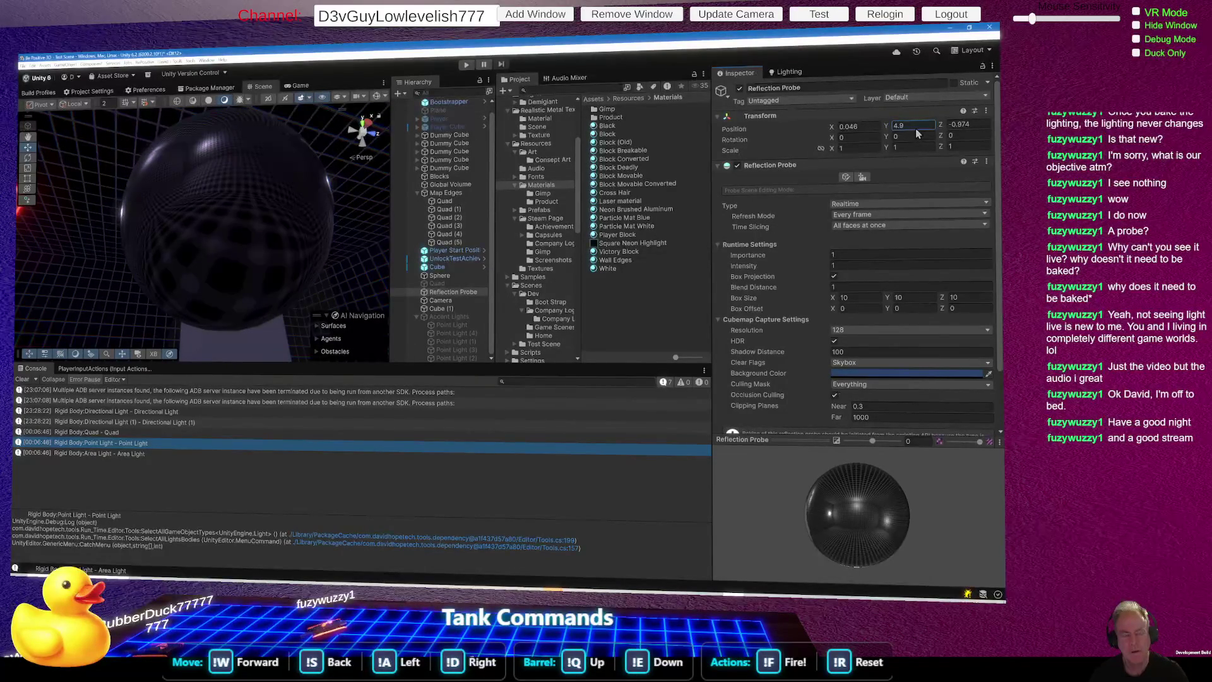
pyautogui.press('BackSpace')
pyautogui.write('5')
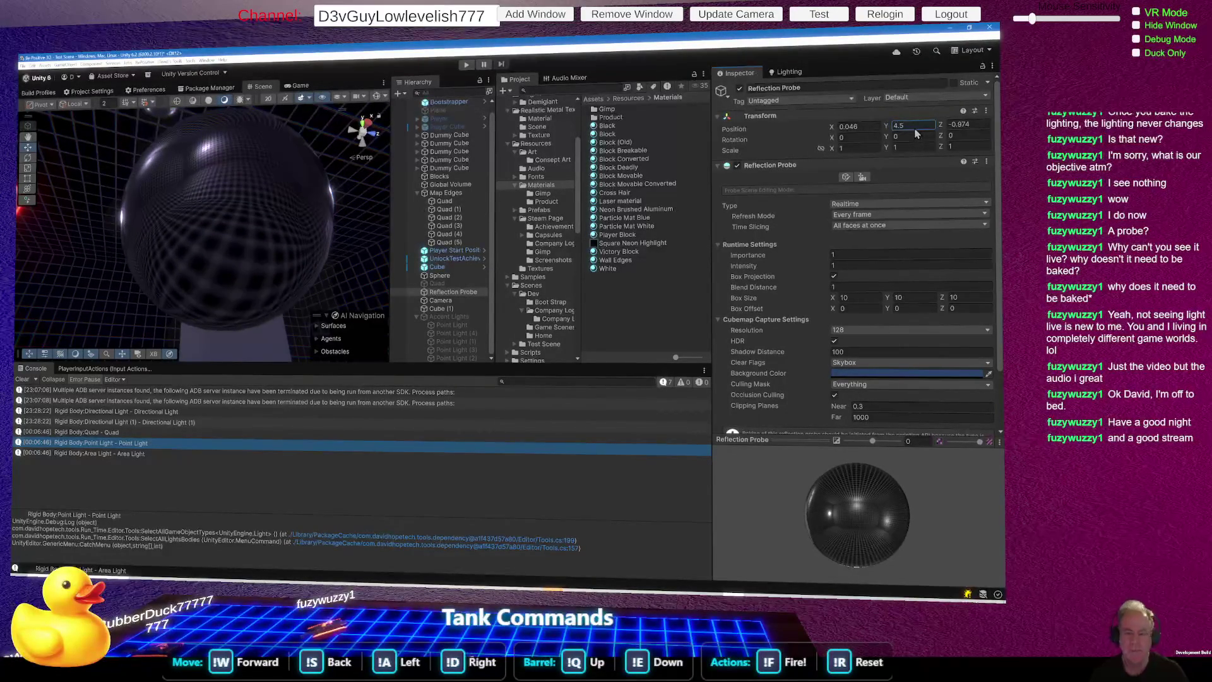
pyautogui.press('Home')
pyautogui.write('-')
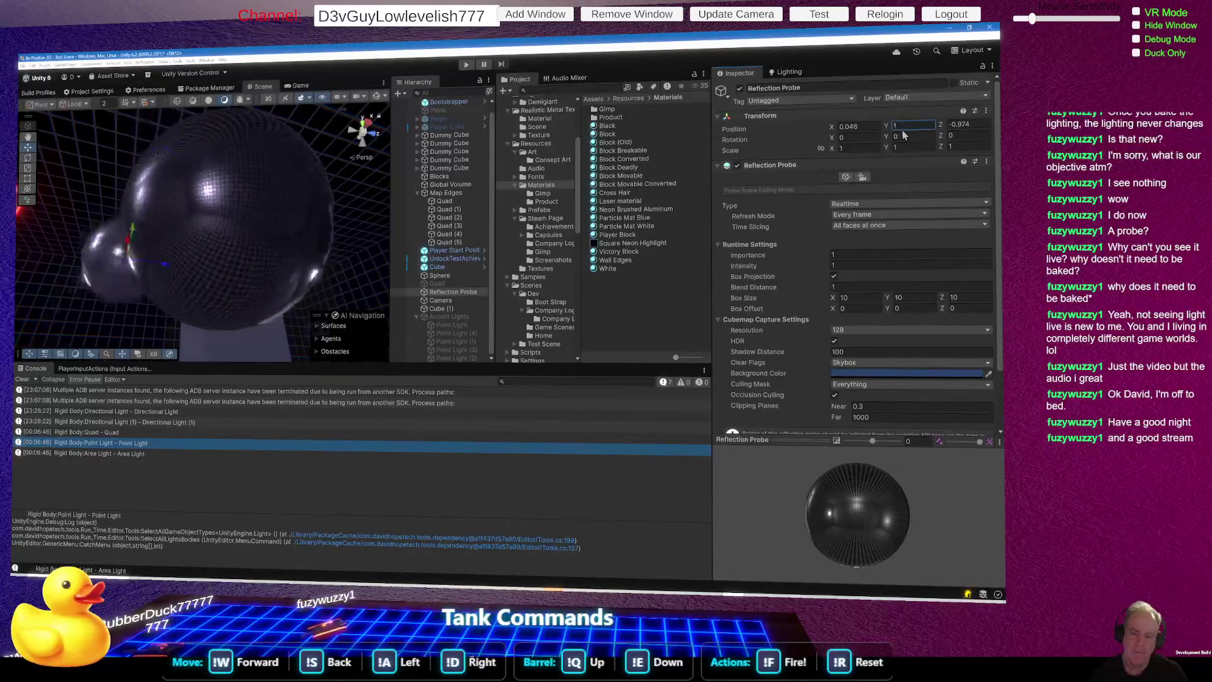
# Step: Try Y -3.7 and -0.8, settle the probe at Y 1.4, then select wall Quad (5)
pyautogui.press('Delete')
pyautogui.press('Delete')
pyautogui.press('Delete')
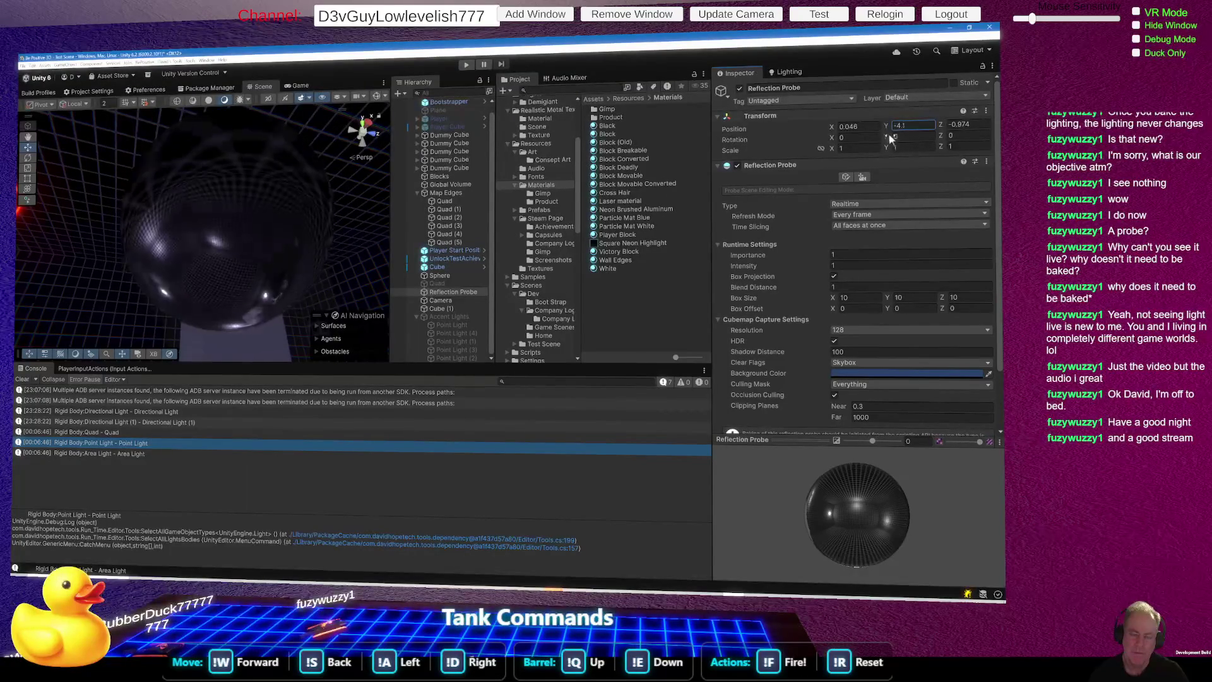
pyautogui.write('3.7')
pyautogui.press('Delete')
pyautogui.press('Delete')
pyautogui.press('Delete')
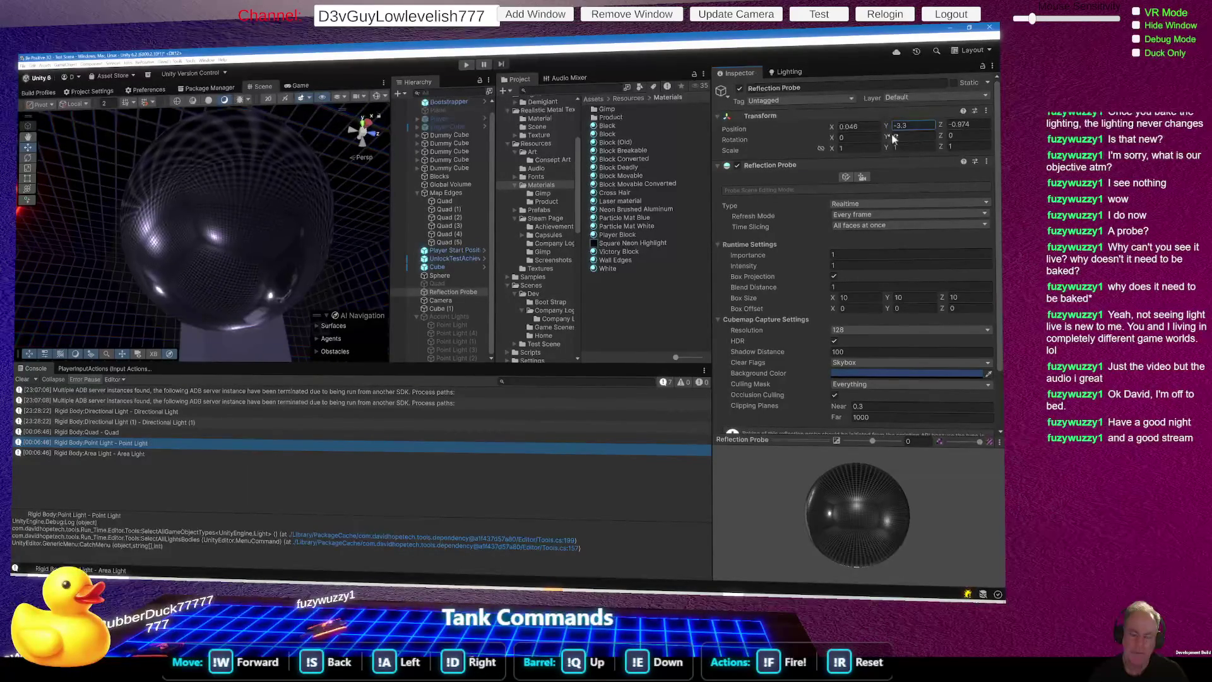
pyautogui.write('0.8')
pyautogui.press('BackSpace')
pyautogui.press('BackSpace')
pyautogui.press('BackSpace')
pyautogui.write('1.4')
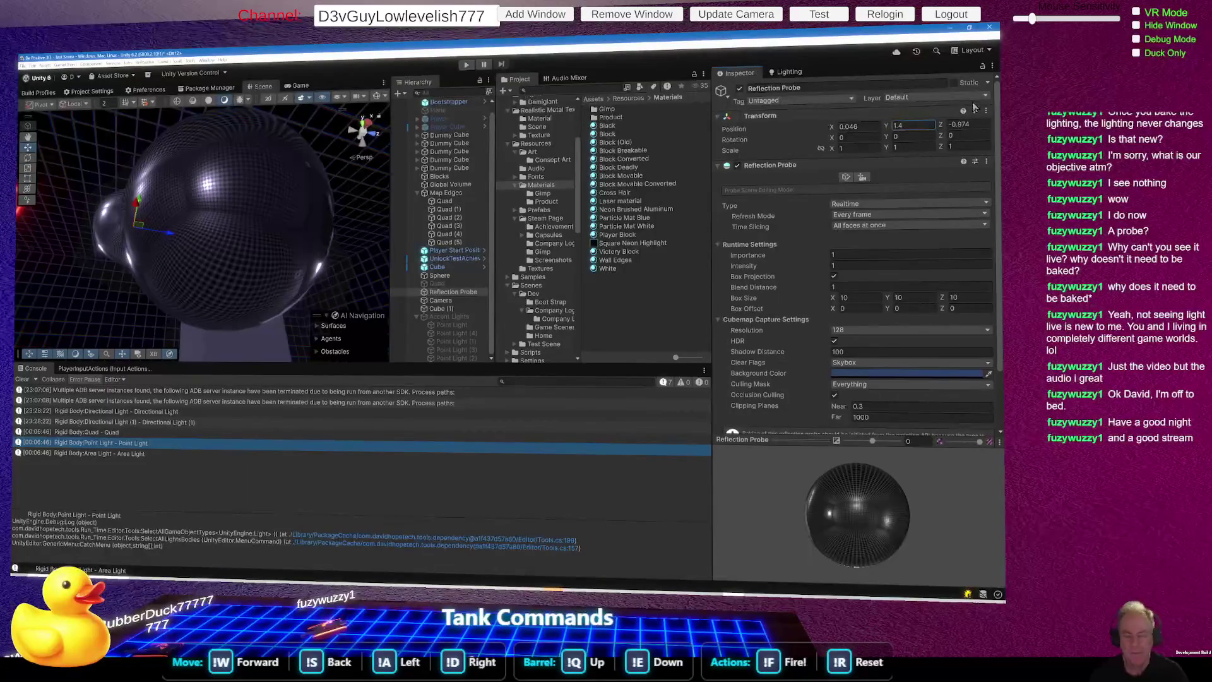
pyautogui.moveTo(265, 221); pyautogui.dragTo(302, 287)
pyautogui.click(270, 164)
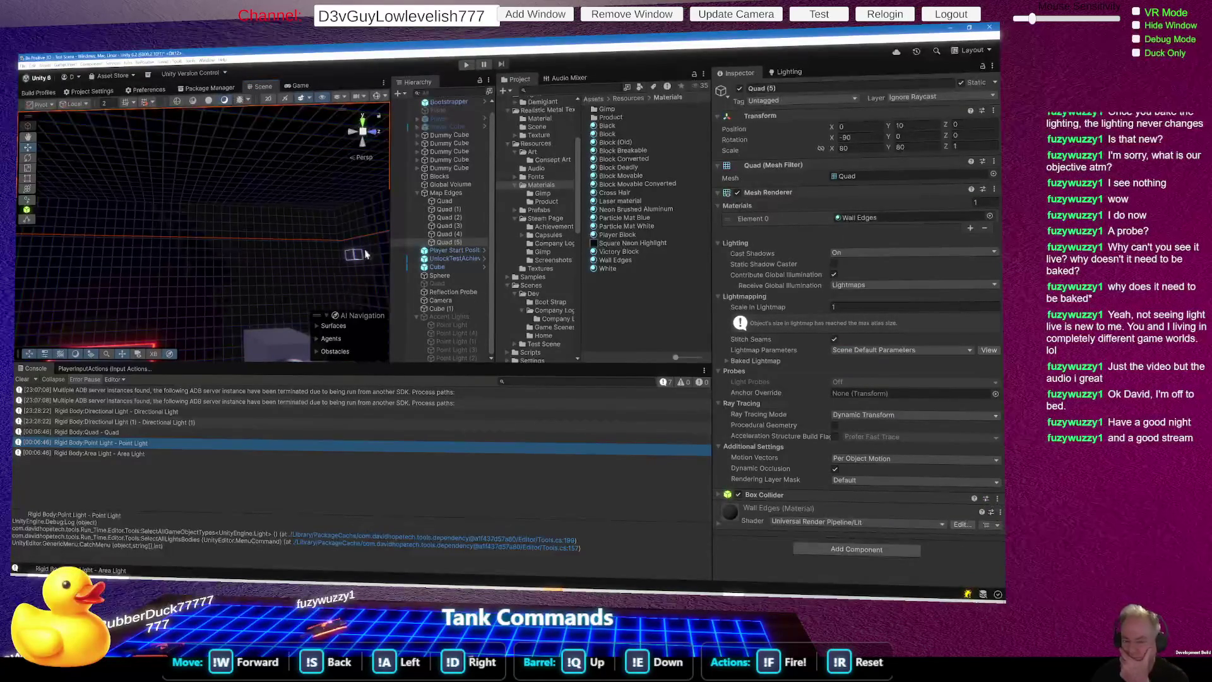
# Step: Alternate between wall Quad (3) and Cube (1) comparing Mesh Renderer lighting, ending on Cube (1)
pyautogui.click(271, 344)
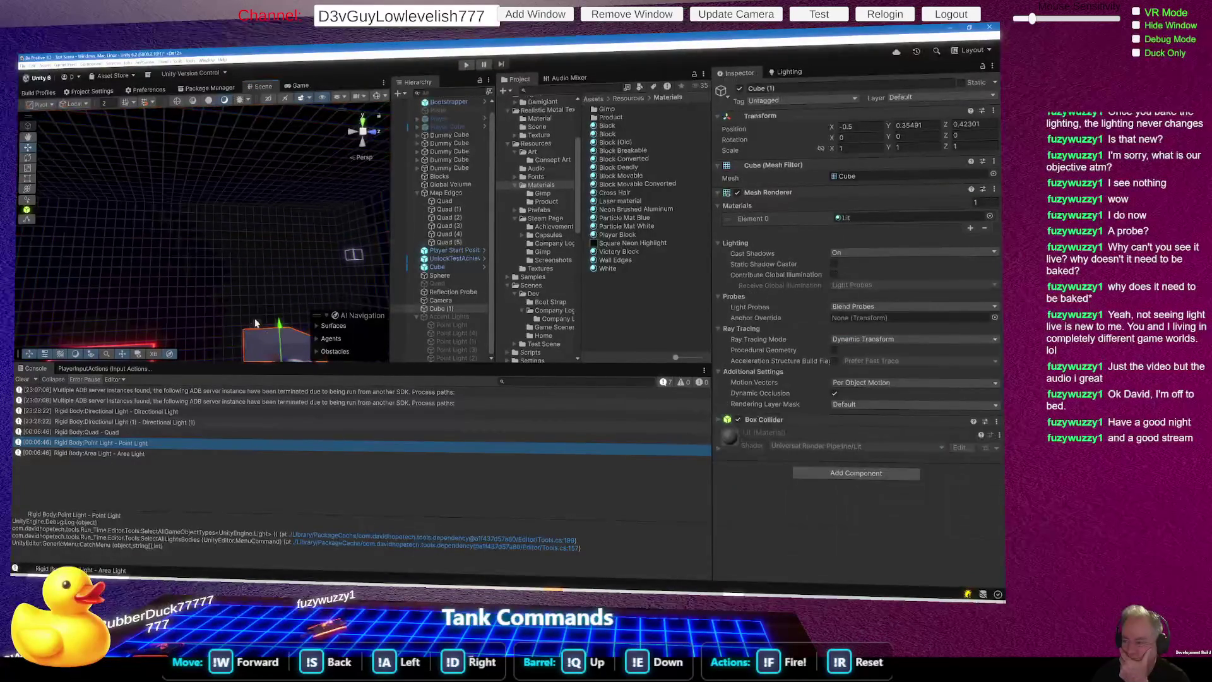
pyautogui.click(278, 344)
pyautogui.click(279, 348)
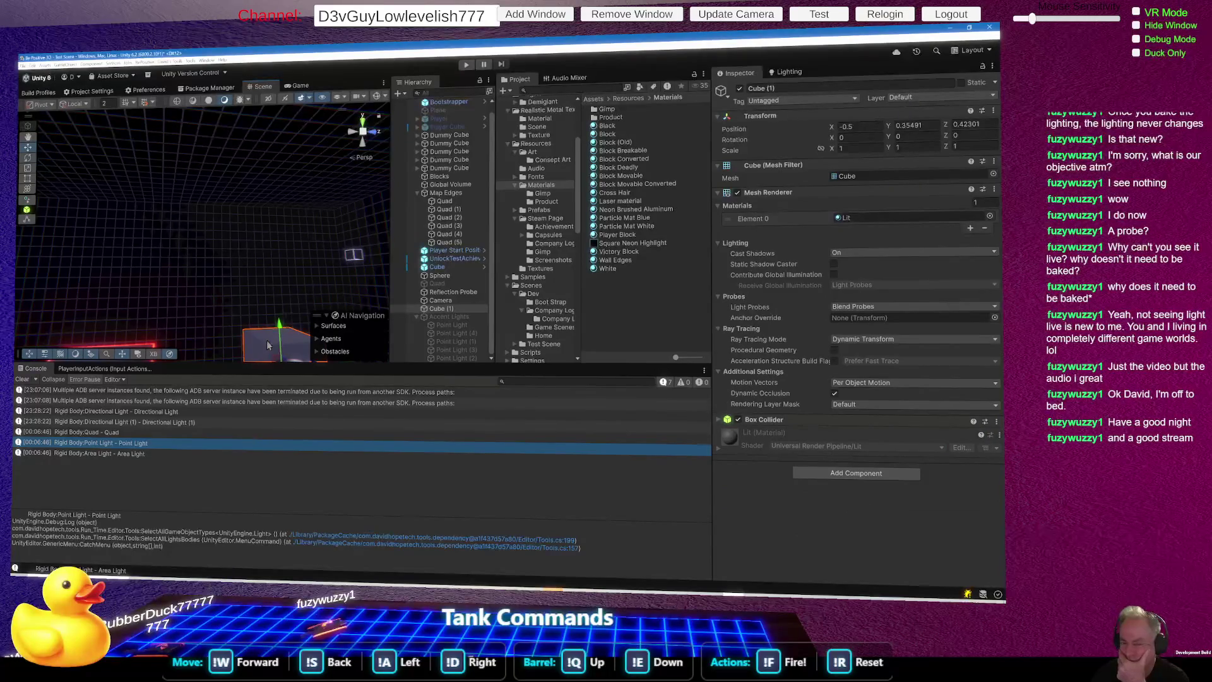
pyautogui.click(265, 343)
pyautogui.click(265, 343)
pyautogui.moveTo(264, 342); pyautogui.dragTo(252, 327)
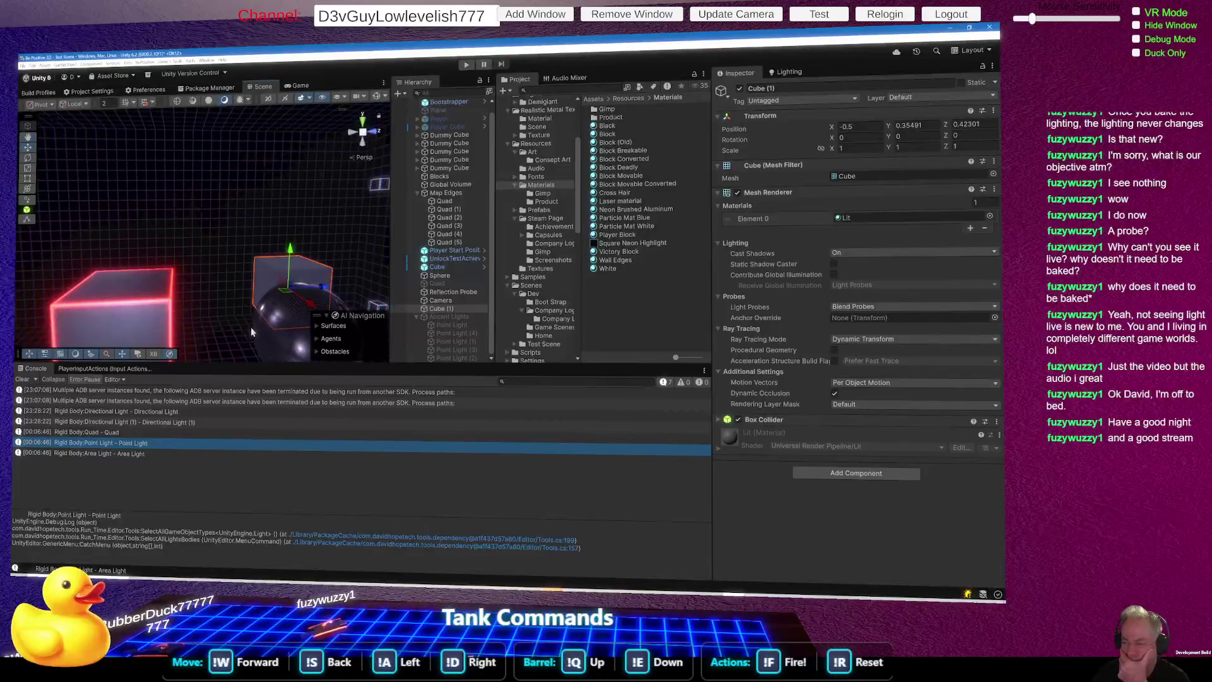
pyautogui.click(234, 183)
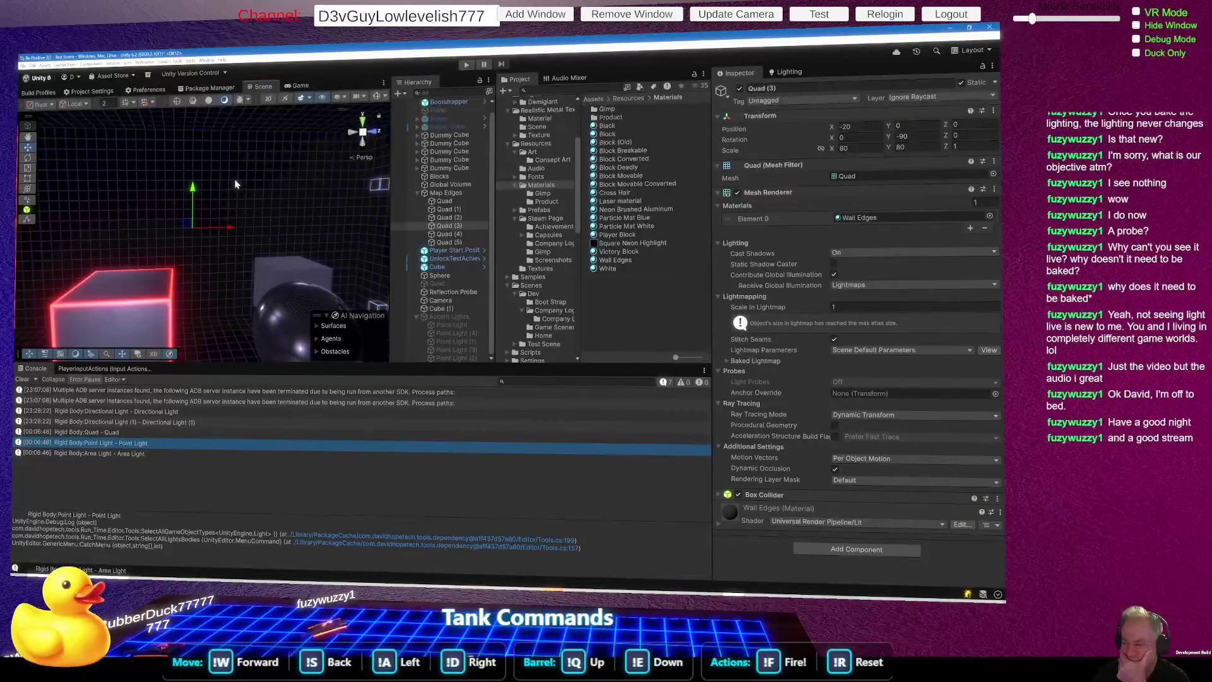
pyautogui.click(273, 271)
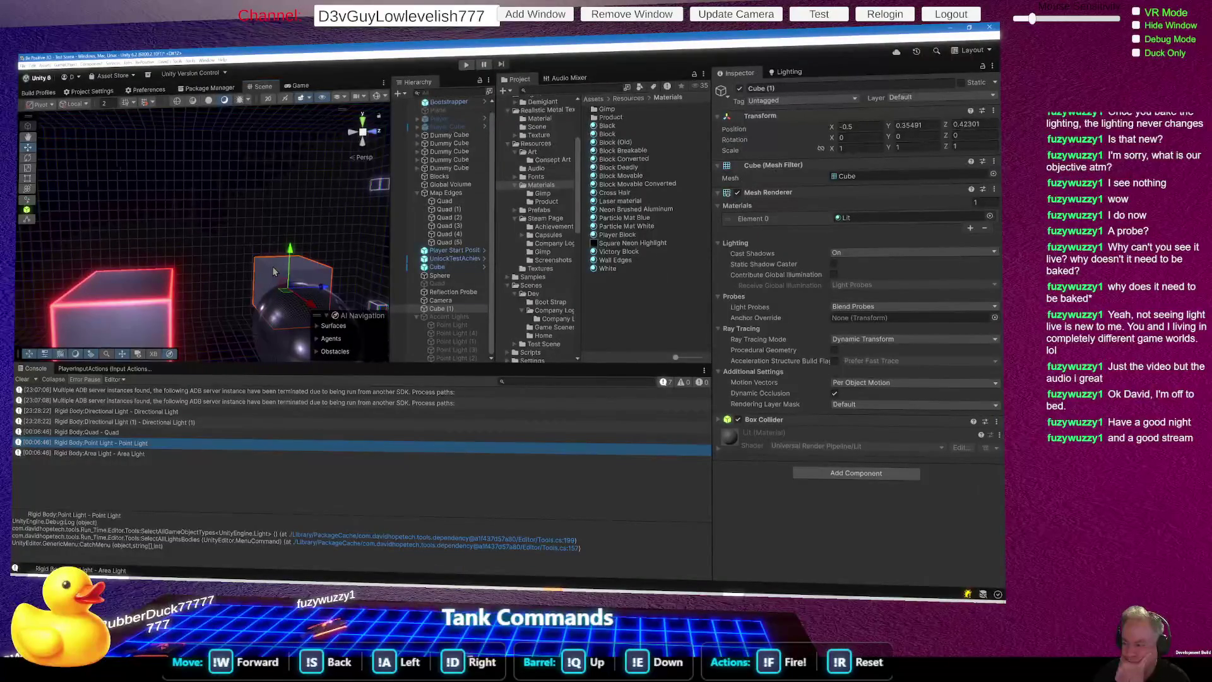
pyautogui.click(268, 206)
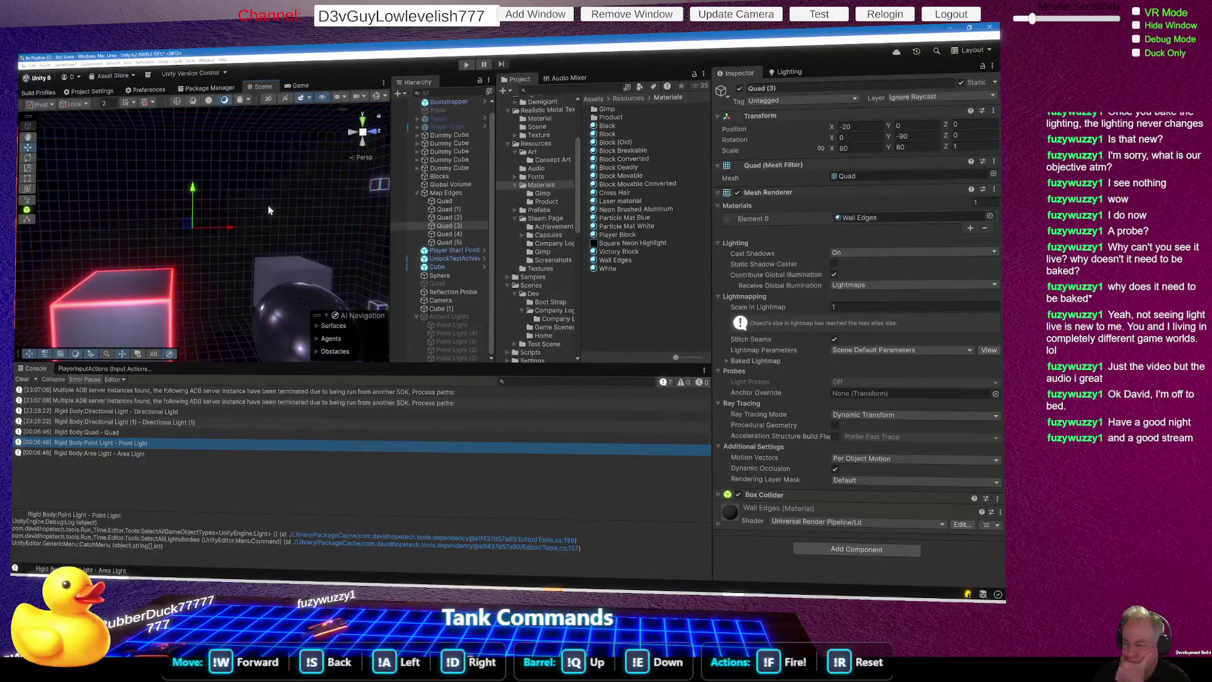
pyautogui.click(293, 267)
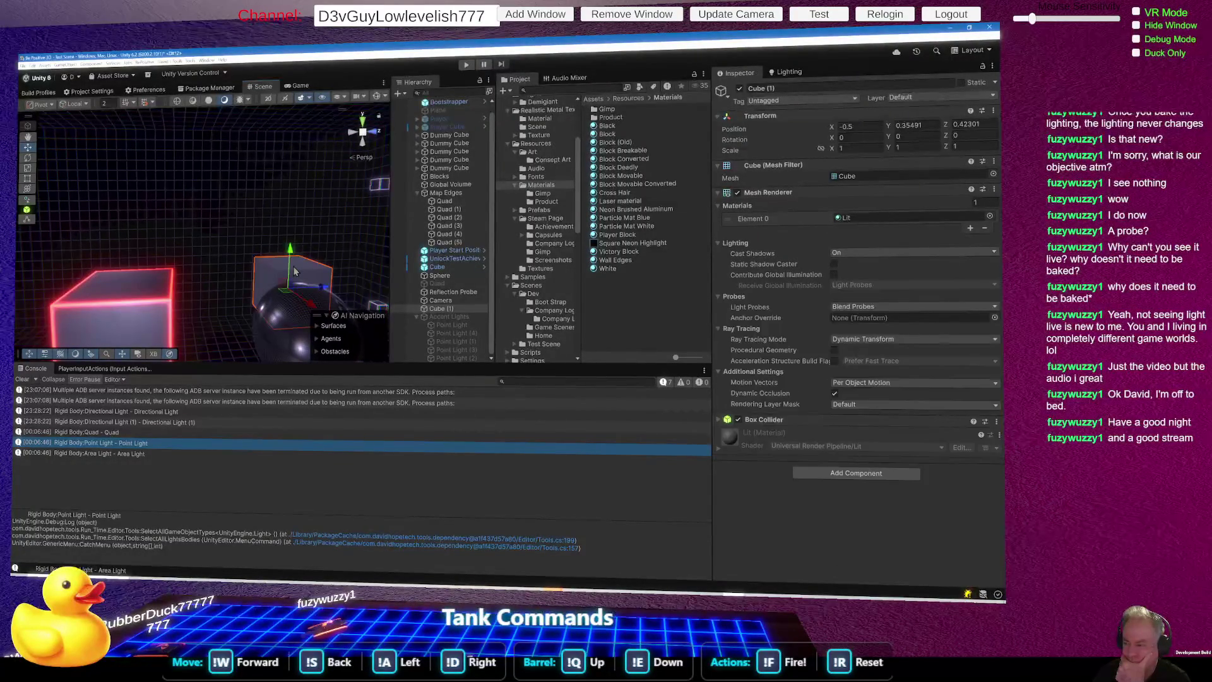
pyautogui.click(264, 207)
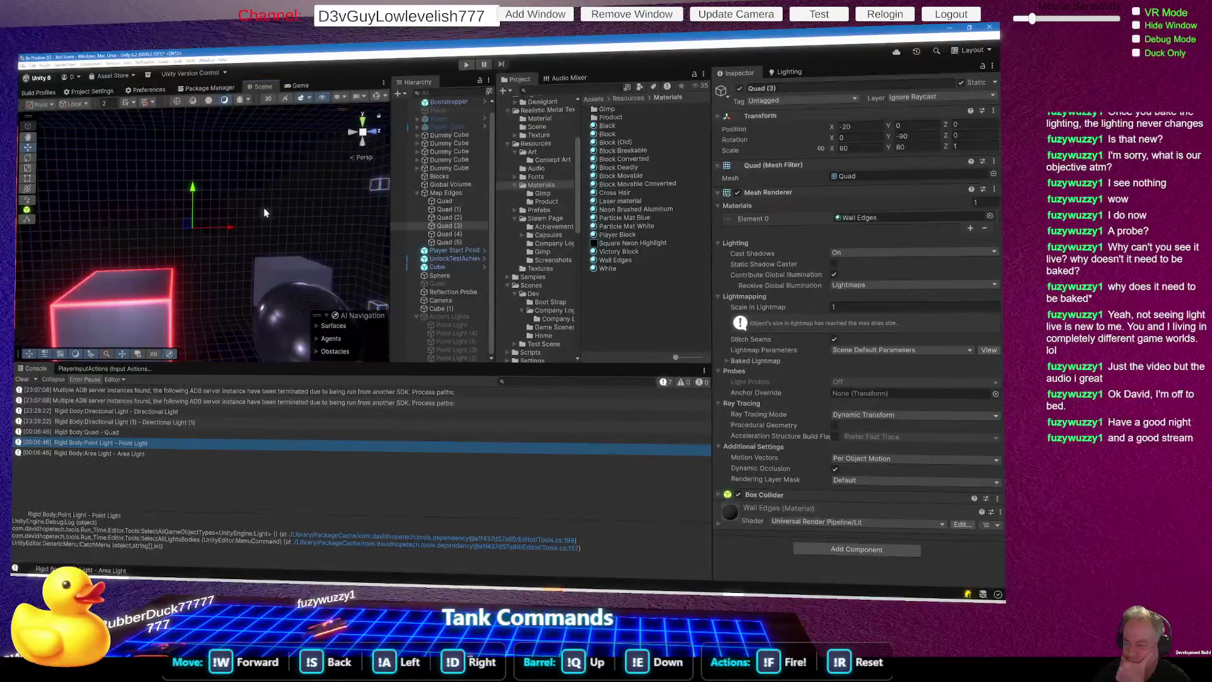
pyautogui.click(271, 266)
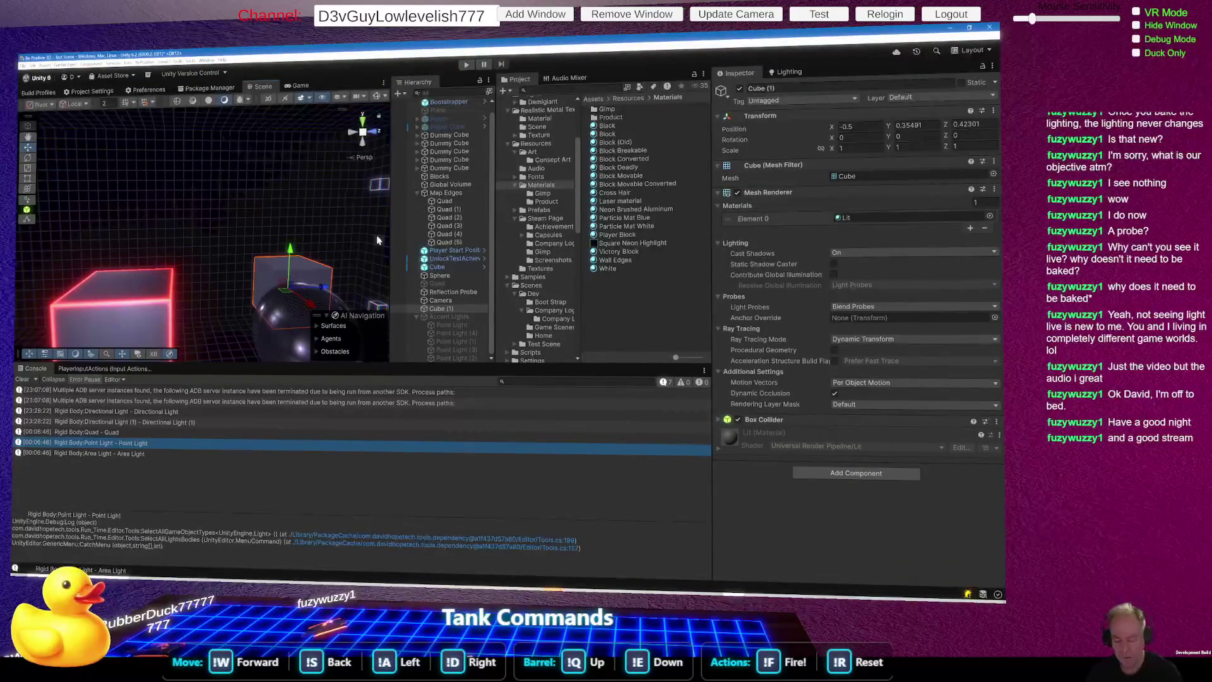
pyautogui.click(834, 275)
pyautogui.moveTo(338, 271)
pyautogui.mouseDown()
pyautogui.moveTo(36, 277)
pyautogui.moveTo(28, 287)
pyautogui.mouseUp()
pyautogui.moveTo(217, 278)
pyautogui.mouseDown()
pyautogui.moveTo(197, 327)
pyautogui.moveTo(152, 296)
pyautogui.moveTo(121, 239)
pyautogui.moveTo(95, 243)
pyautogui.moveTo(269, 296)
pyautogui.moveTo(212, 284)
pyautogui.mouseUp()
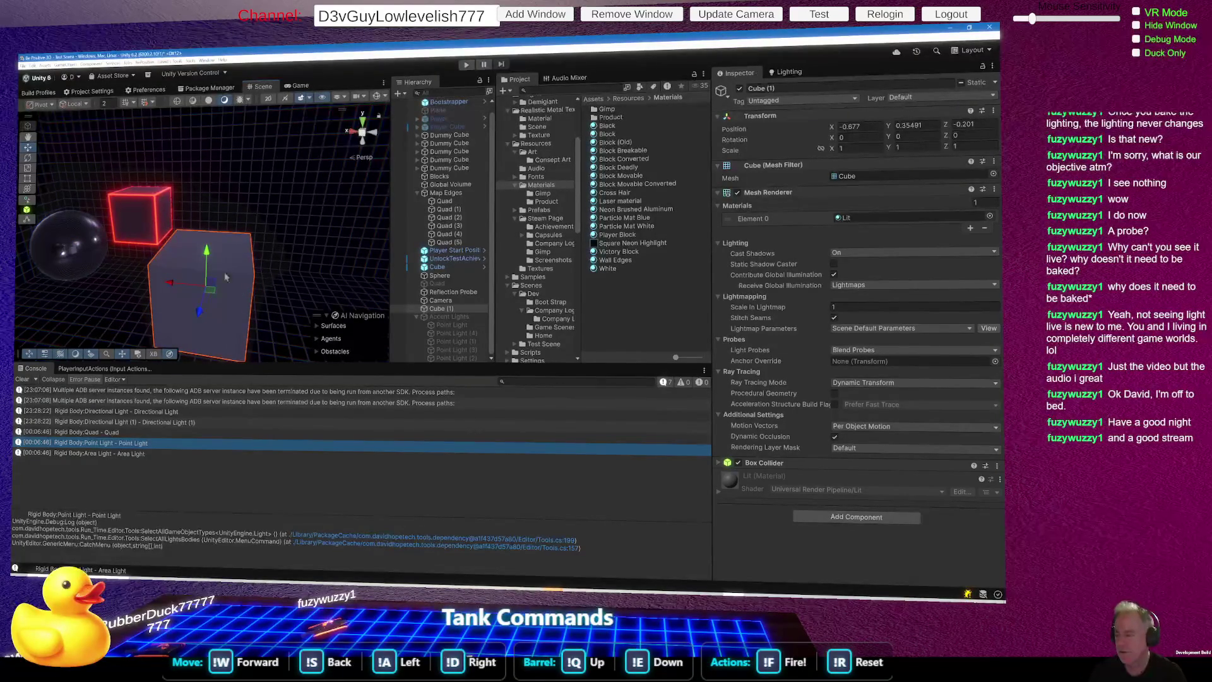
pyautogui.click(319, 187)
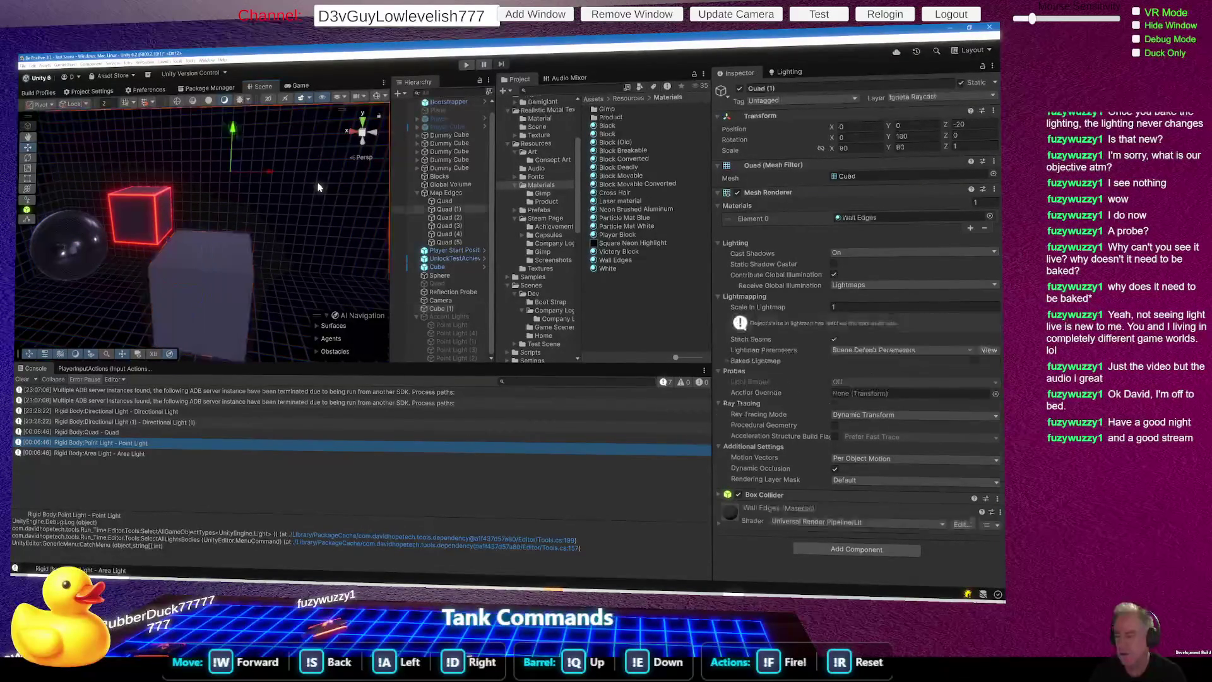
pyautogui.click(225, 278)
pyautogui.click(219, 300)
pyautogui.click(216, 302)
pyautogui.click(233, 285)
pyautogui.click(234, 285)
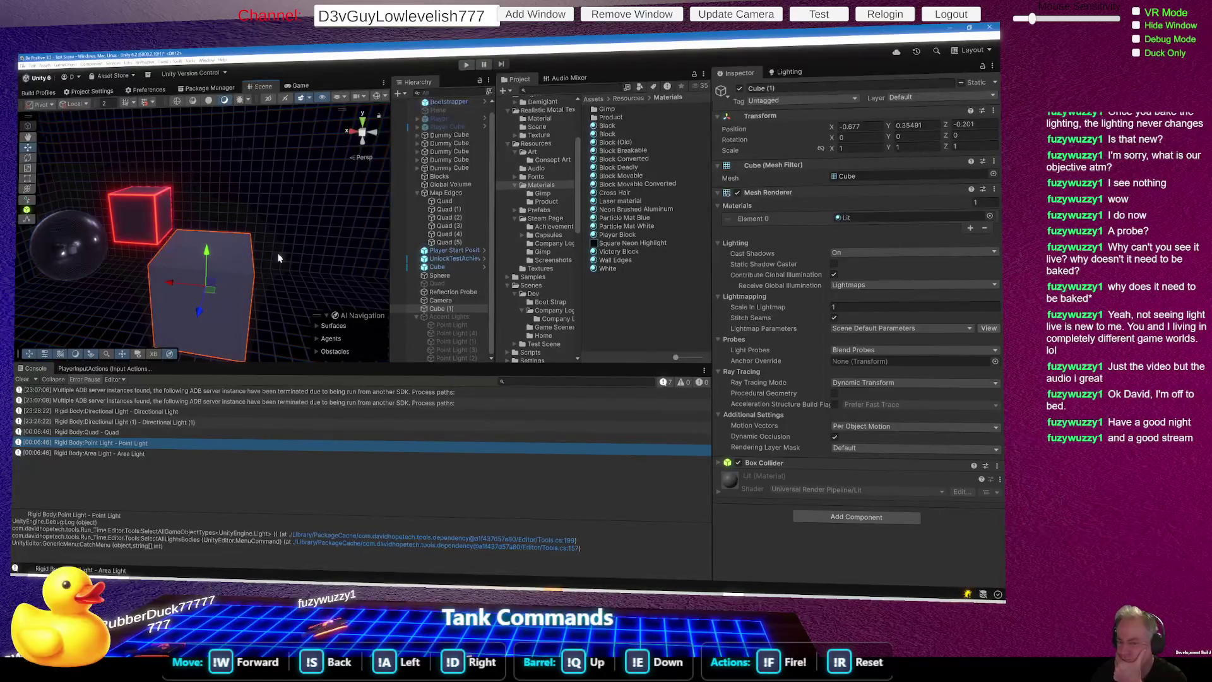
pyautogui.click(284, 204)
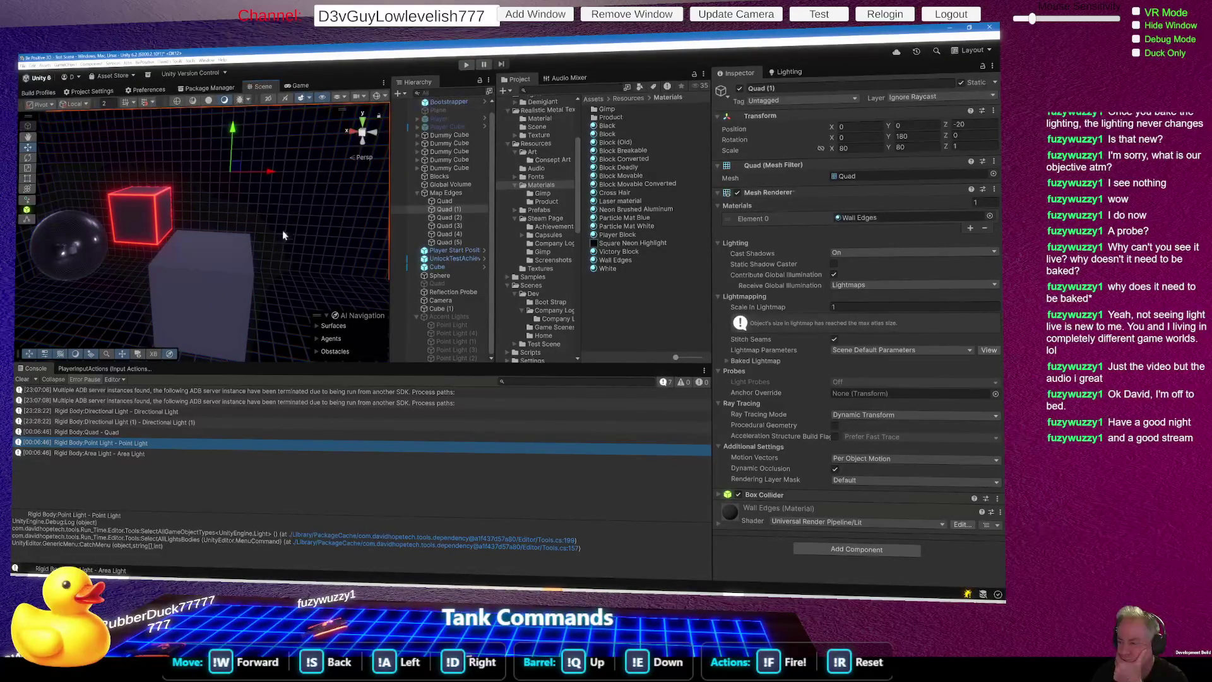
pyautogui.click(236, 281)
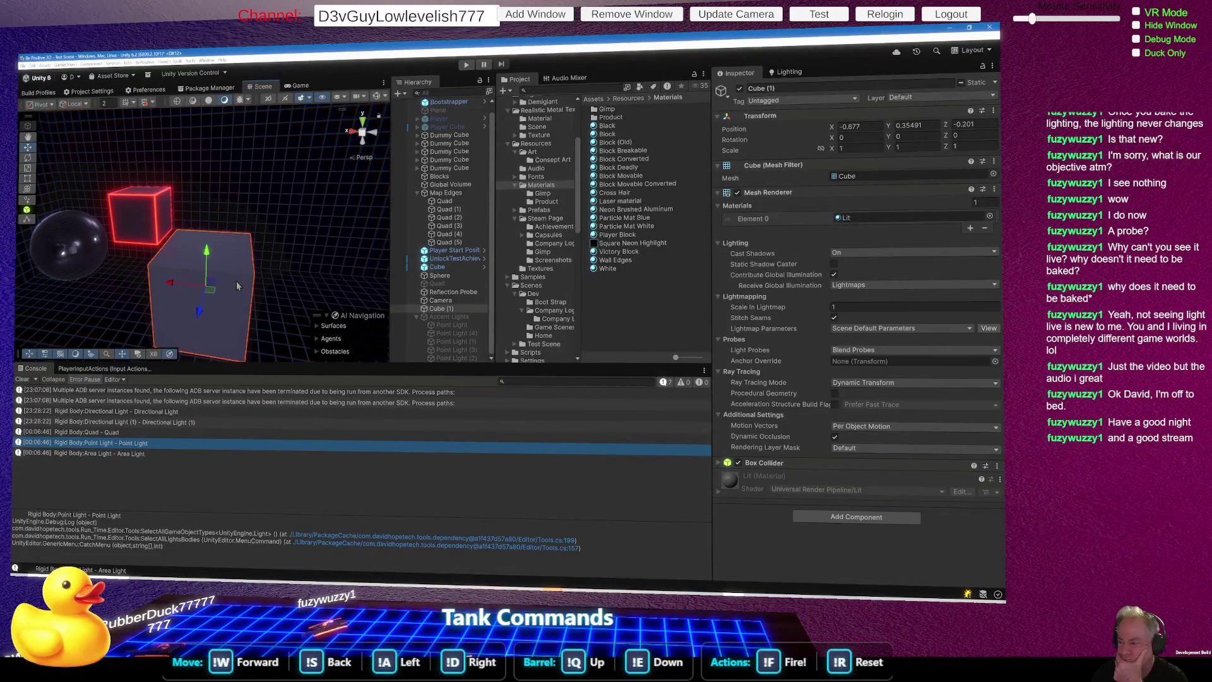
pyautogui.click(290, 219)
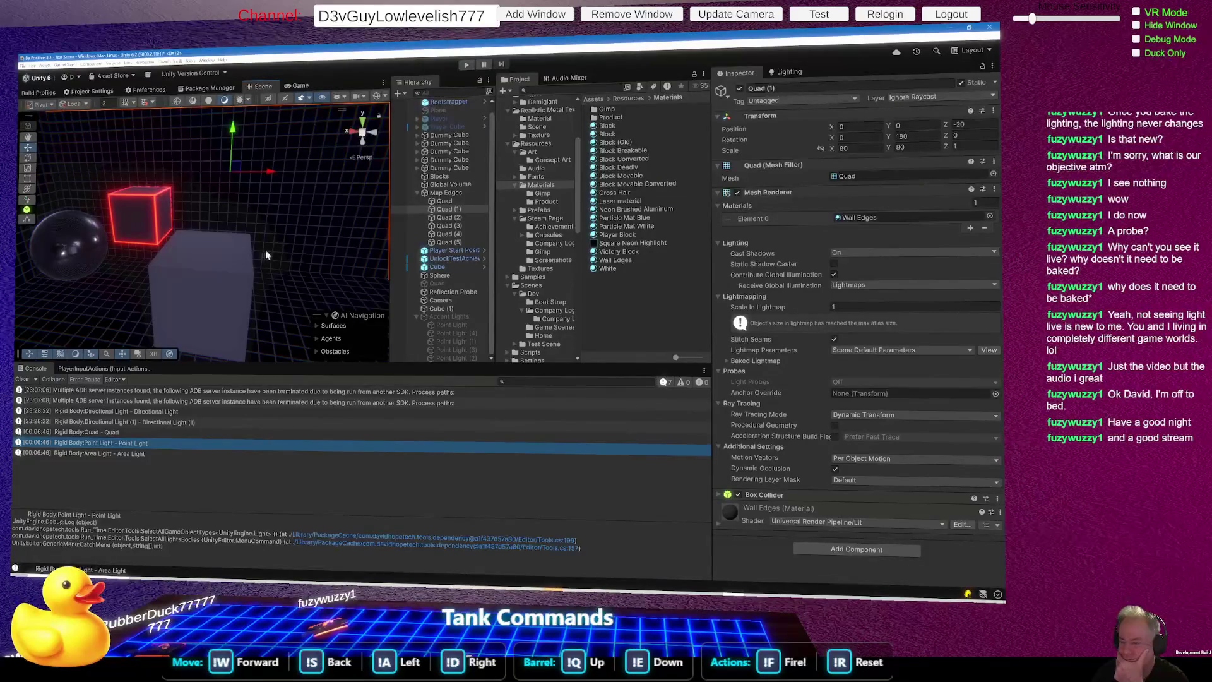
pyautogui.click(212, 295)
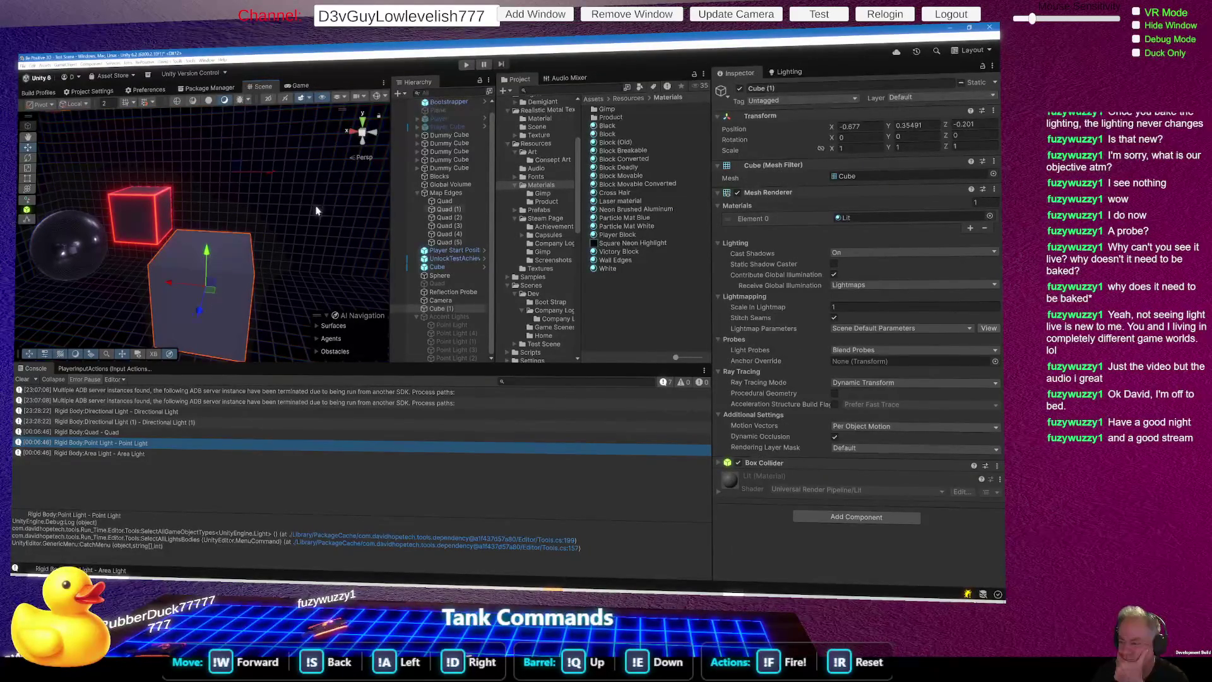
pyautogui.click(252, 304)
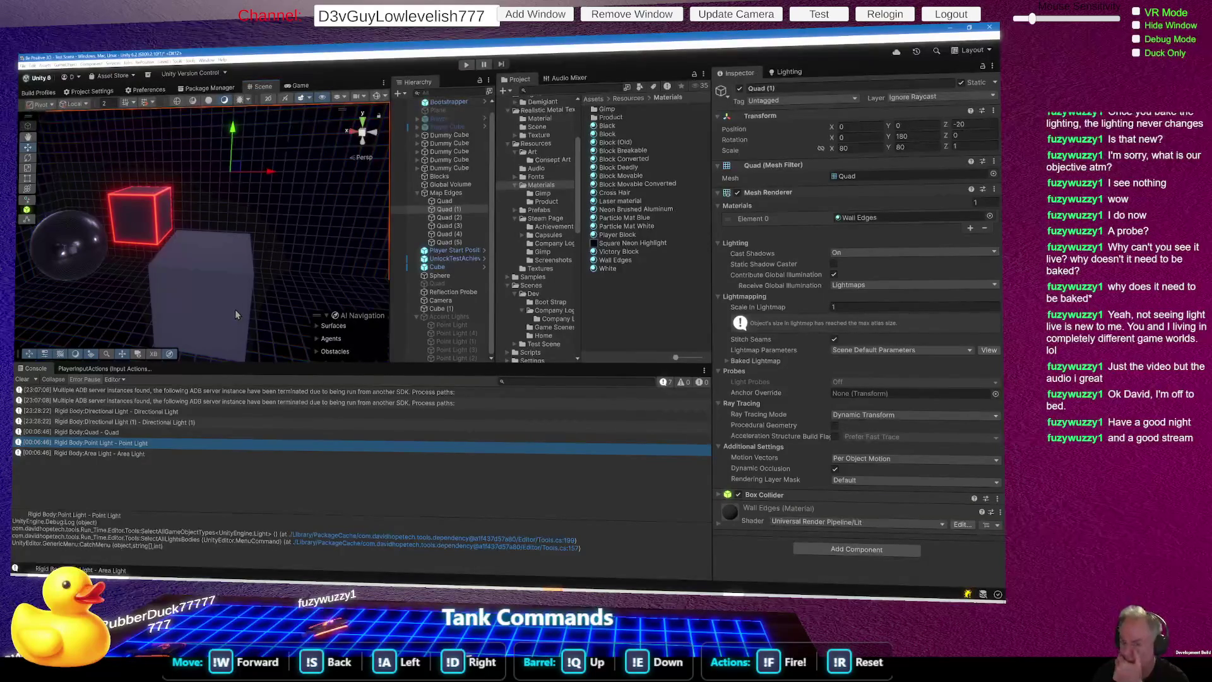
pyautogui.click(234, 308)
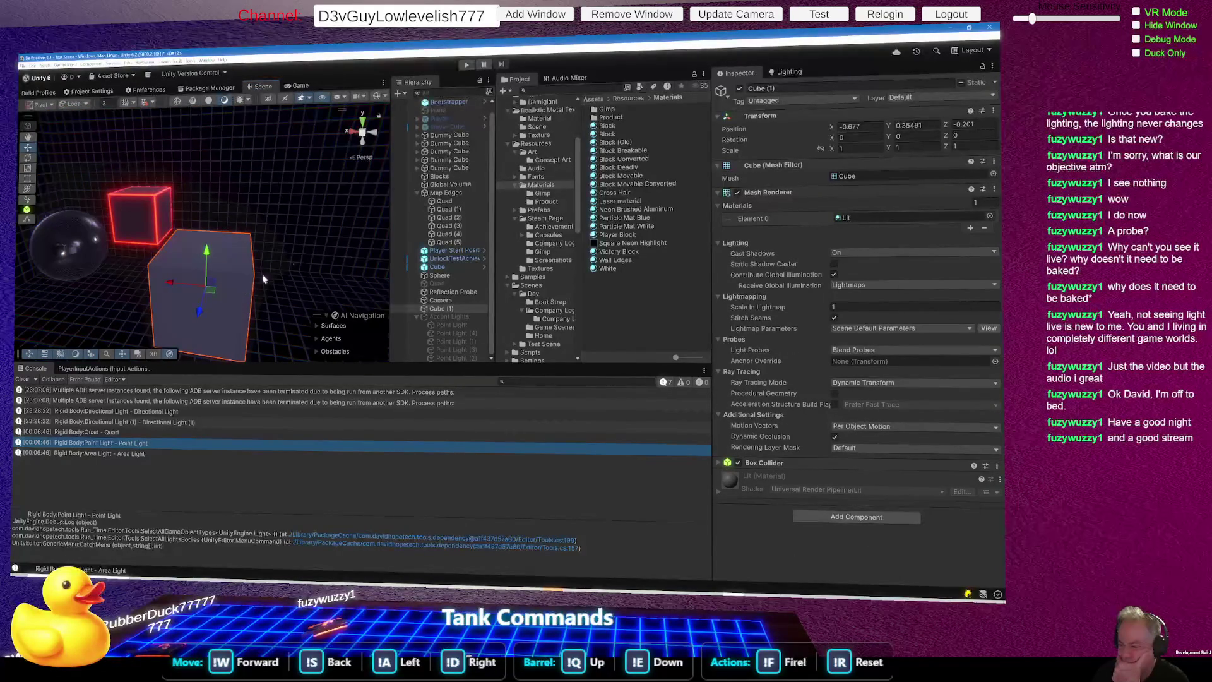
pyautogui.click(338, 220)
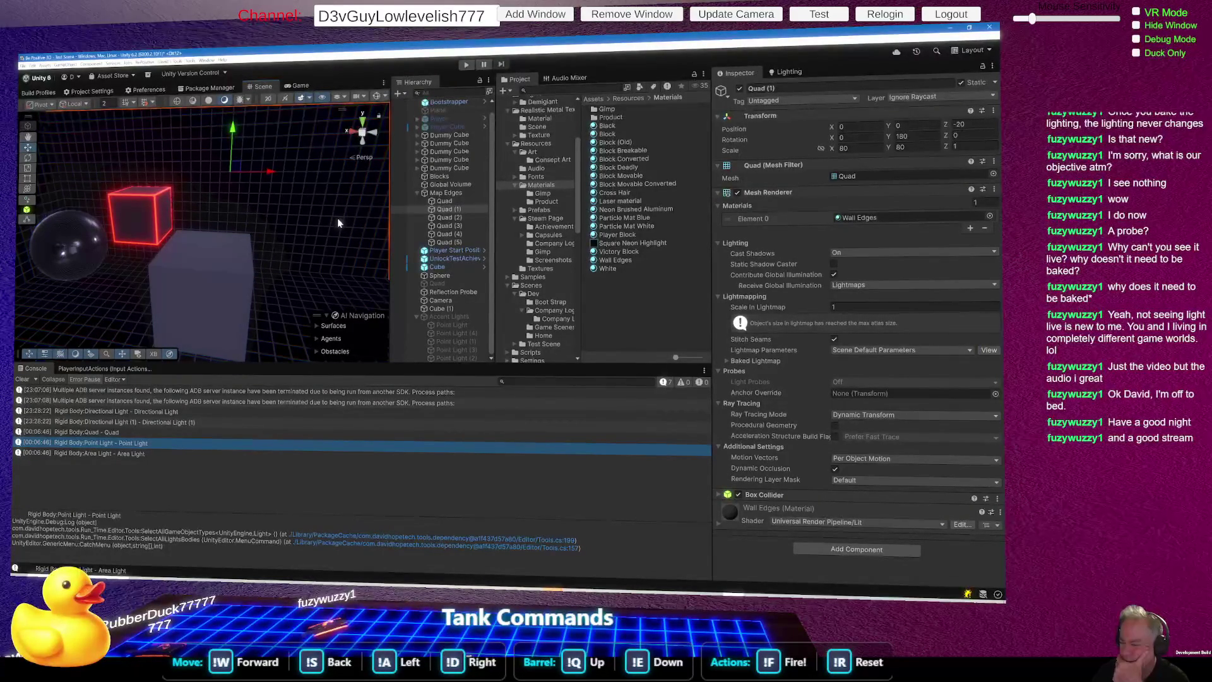
pyautogui.click(233, 280)
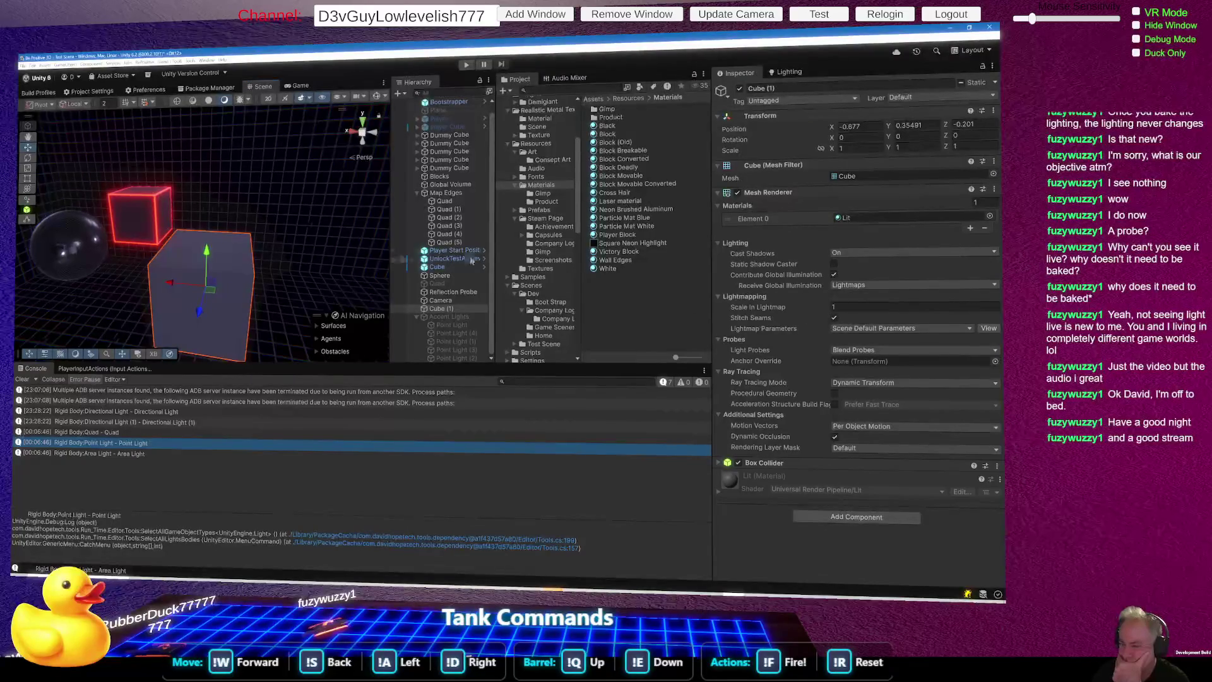
pyautogui.click(334, 255)
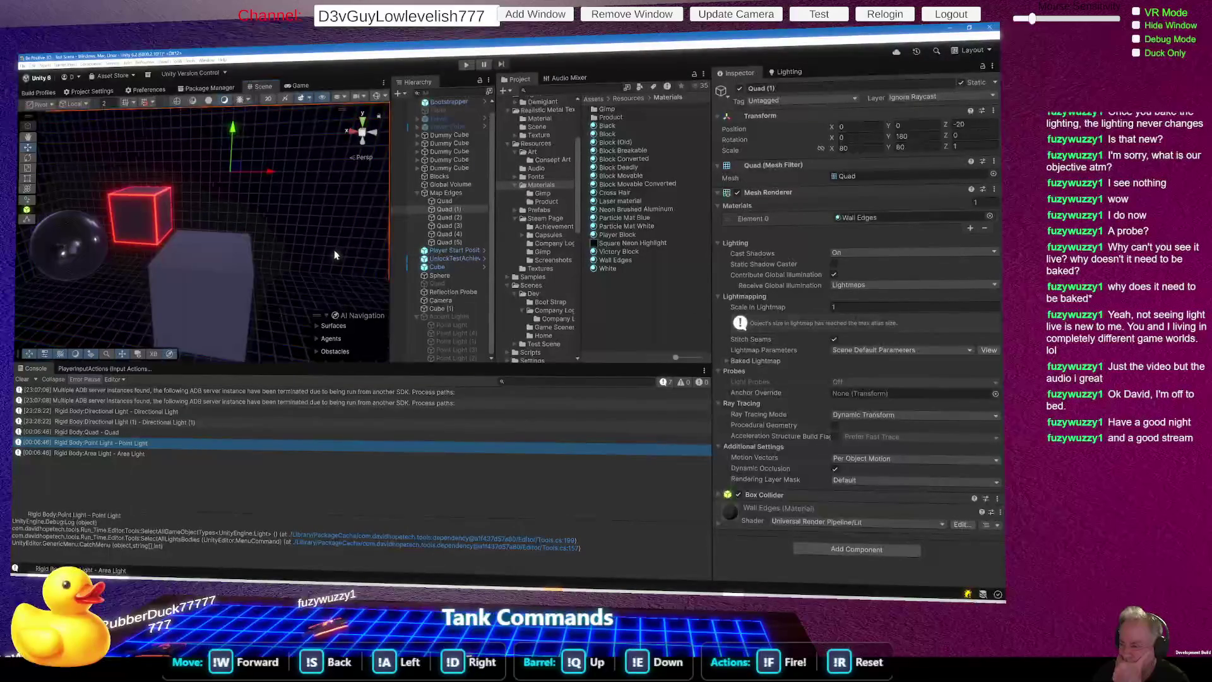
pyautogui.click(243, 320)
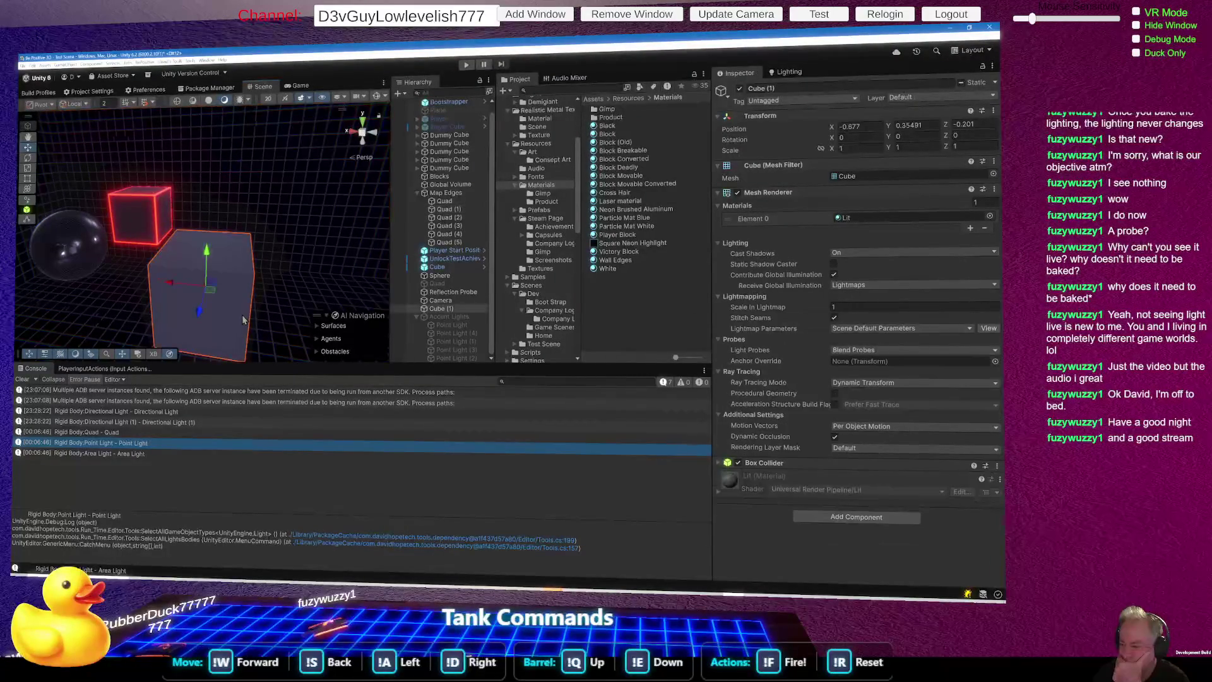
pyautogui.click(339, 239)
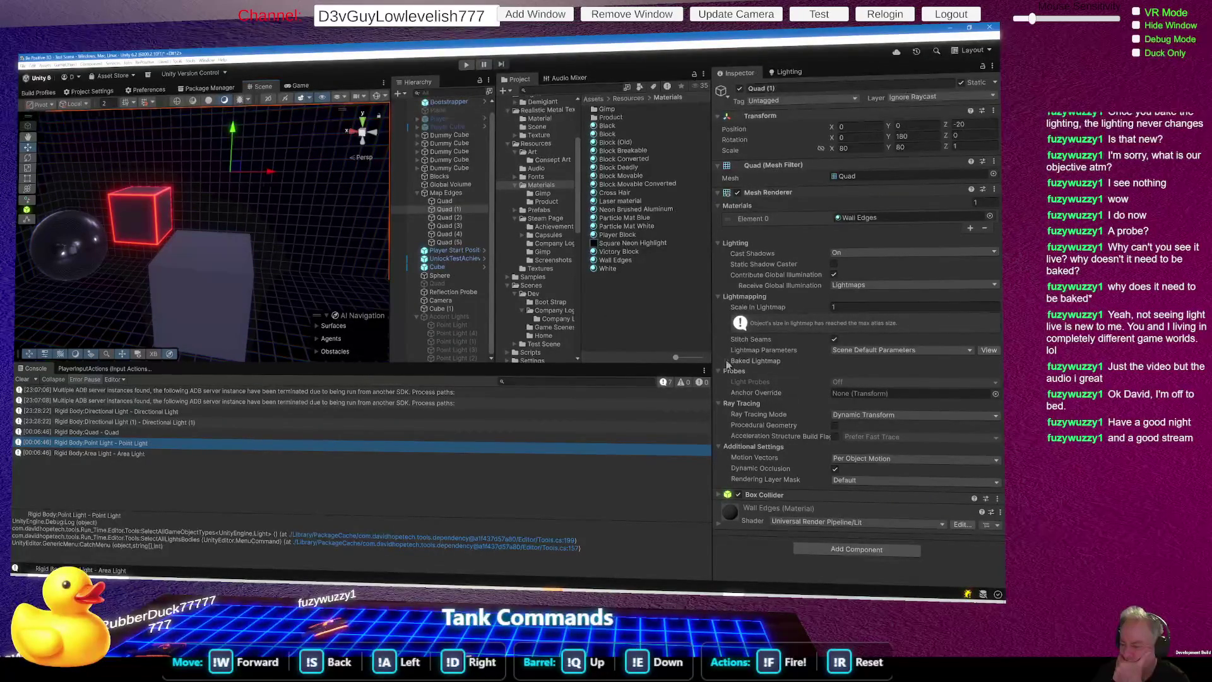
pyautogui.click(727, 361)
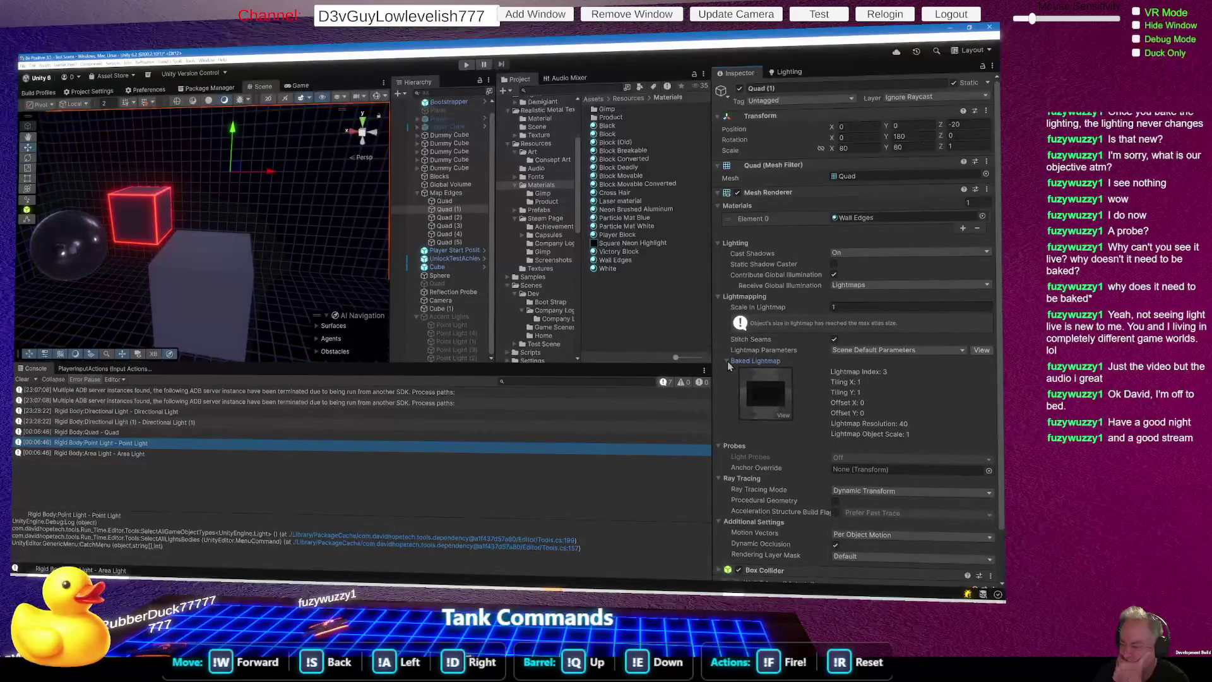
pyautogui.click(727, 361)
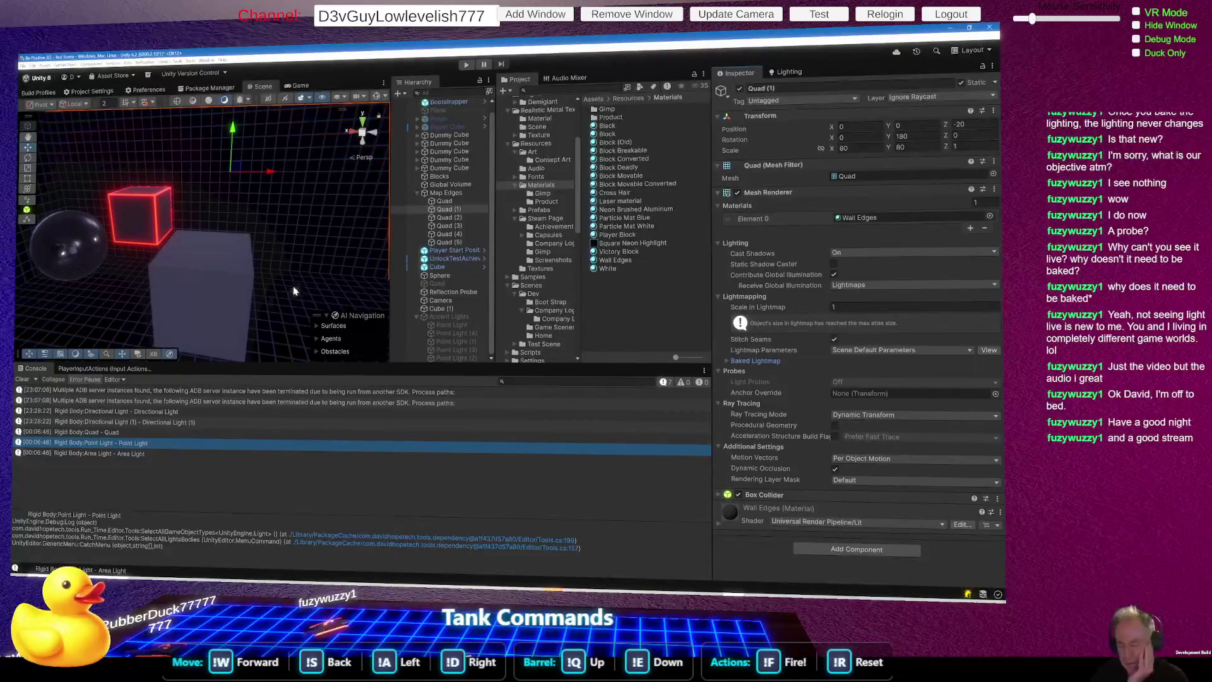
pyautogui.click(192, 308)
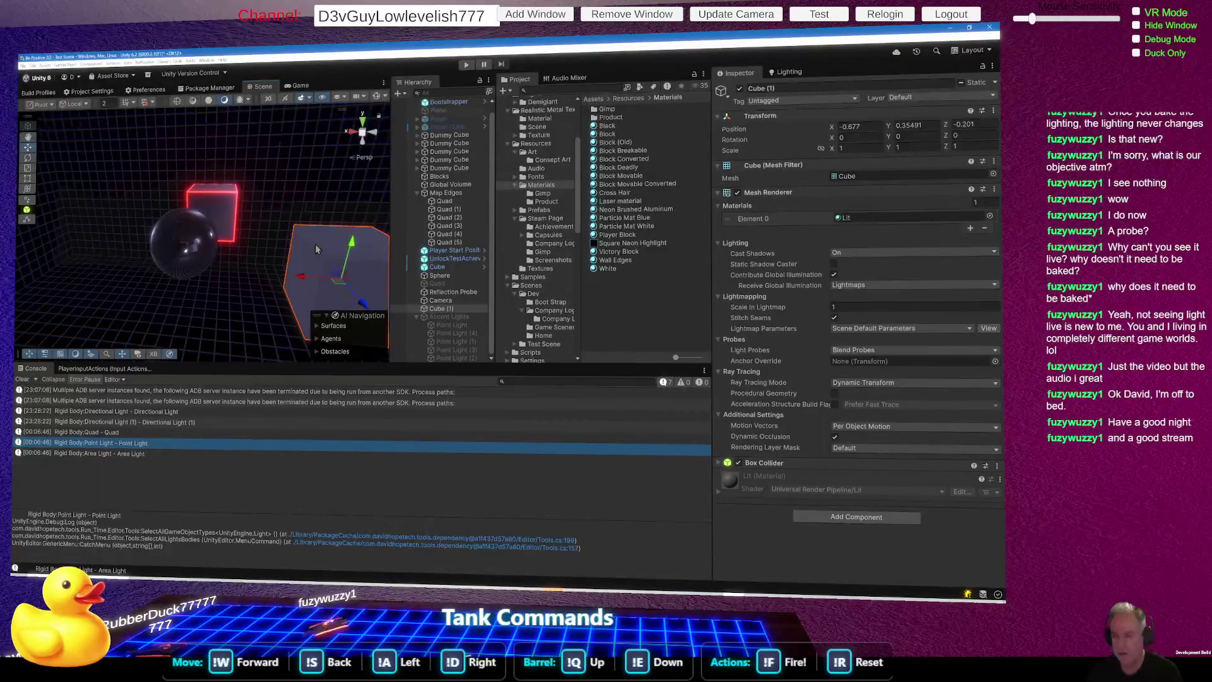
pyautogui.hotkey('alt', 'Tab')
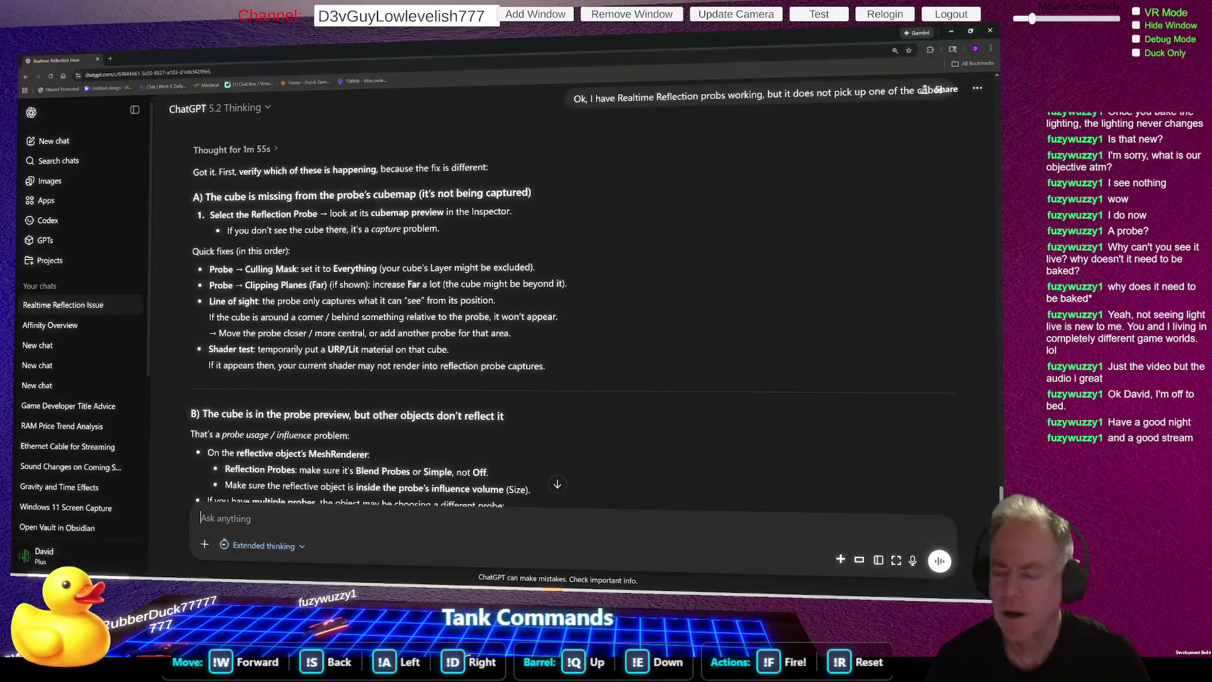
pyautogui.hotkey('alt', 'Tab')
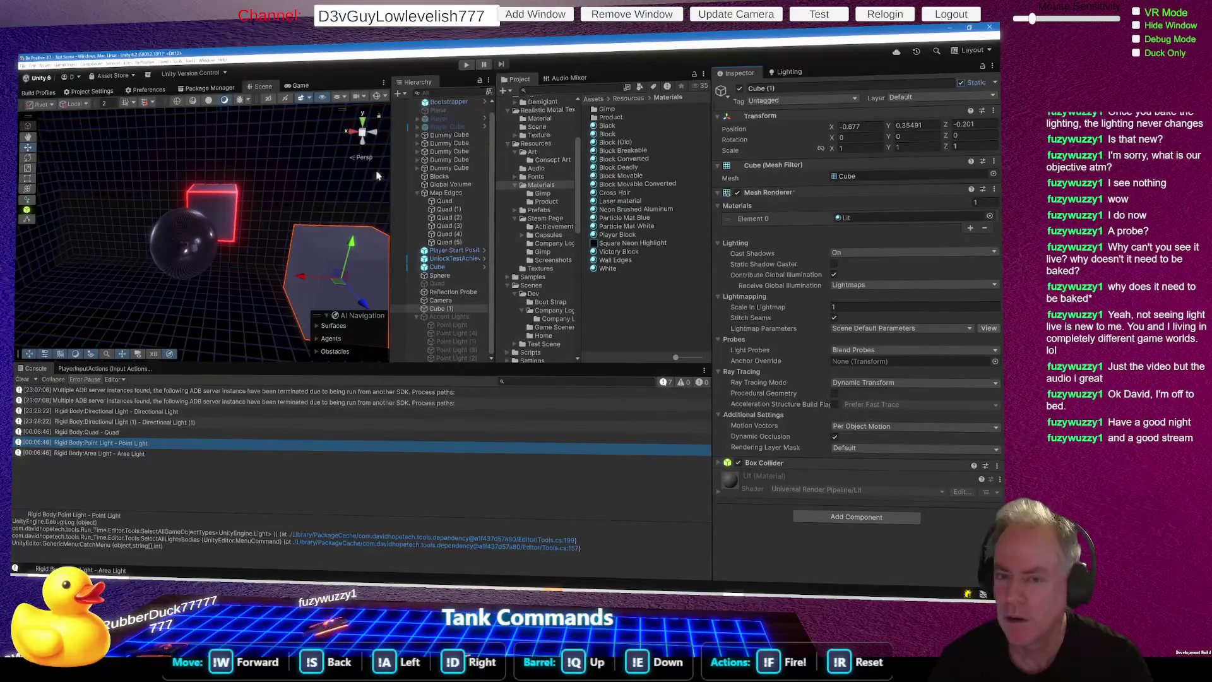
# Step: Move the grey Cube (1) slightly to the left on the grid floor
pyautogui.click(305, 189)
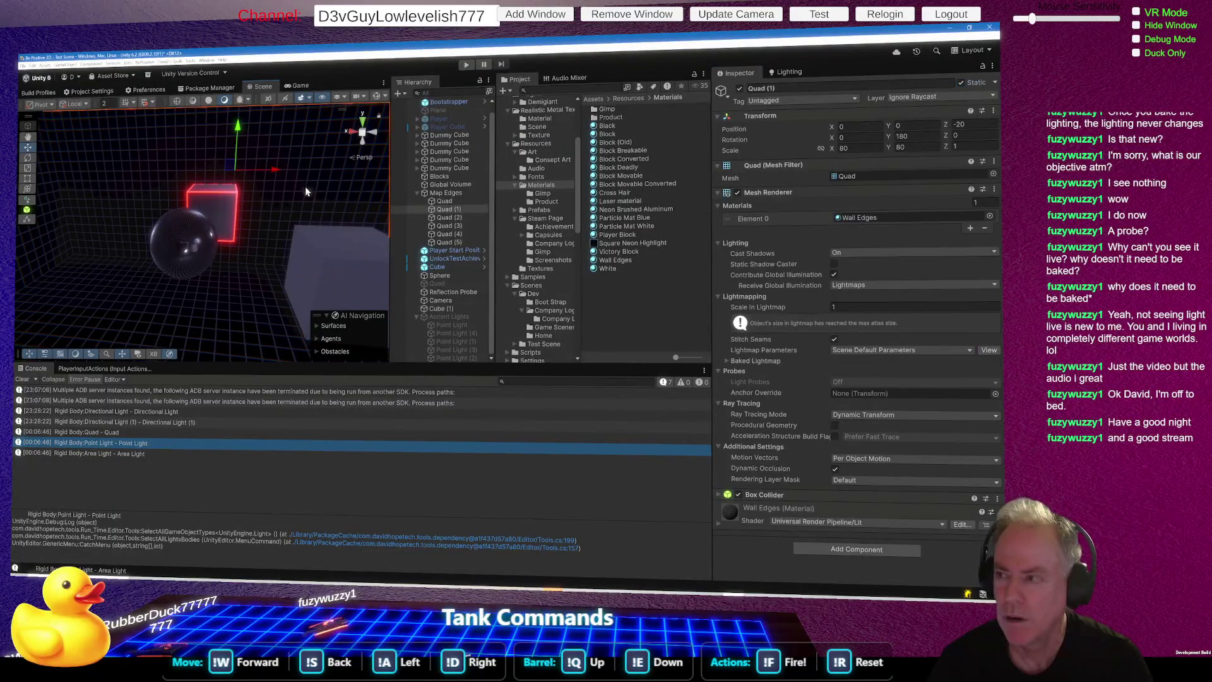
pyautogui.click(335, 256)
pyautogui.moveTo(334, 284)
pyautogui.mouseDown()
pyautogui.moveTo(202, 284)
pyautogui.moveTo(50, 335)
pyautogui.mouseUp()
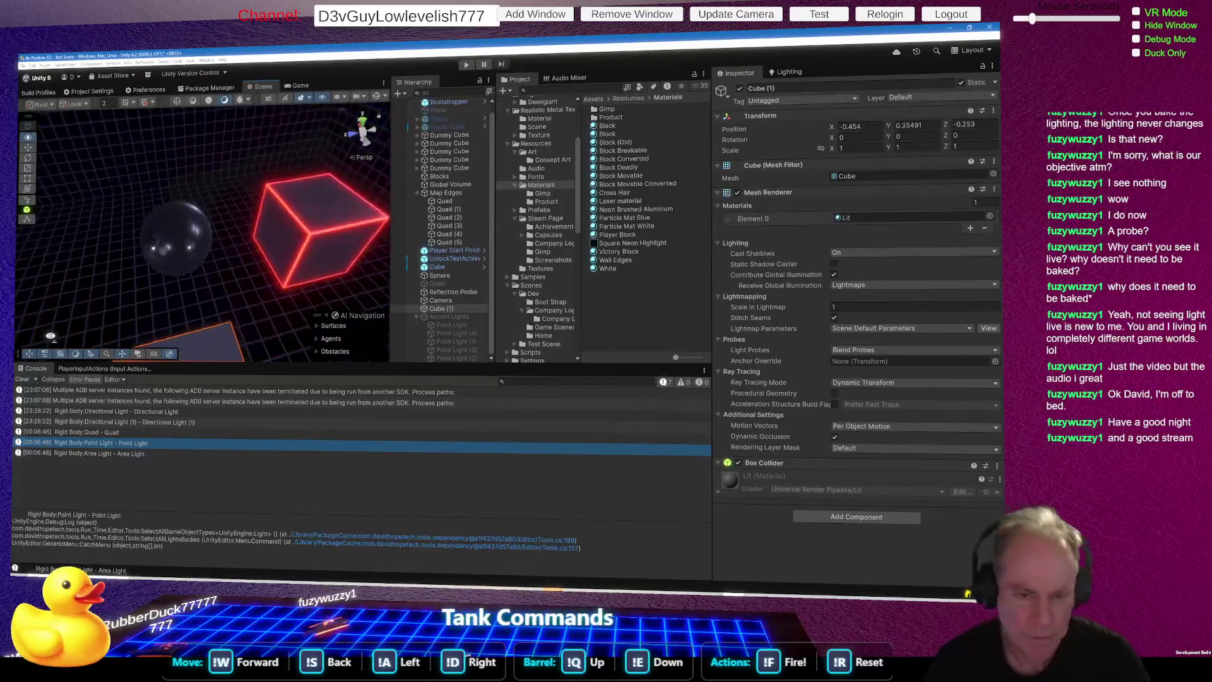
# Step: Move the reflective sphere further back in the room, then select the Reflection Probe
pyautogui.click(159, 264)
pyautogui.moveTo(181, 252)
pyautogui.mouseDown()
pyautogui.moveTo(82, 256)
pyautogui.moveTo(202, 253)
pyautogui.moveTo(277, 278)
pyautogui.moveTo(329, 319)
pyautogui.moveTo(233, 284)
pyautogui.moveTo(44, 278)
pyautogui.moveTo(57, 297)
pyautogui.mouseUp()
pyautogui.moveTo(126, 252)
pyautogui.mouseDown()
pyautogui.moveTo(218, 253)
pyautogui.moveTo(192, 321)
pyautogui.moveTo(189, 273)
pyautogui.moveTo(114, 296)
pyautogui.moveTo(152, 287)
pyautogui.moveTo(220, 185)
pyautogui.moveTo(88, 232)
pyautogui.moveTo(193, 212)
pyautogui.moveTo(193, 231)
pyautogui.moveTo(398, 262)
pyautogui.moveTo(76, 256)
pyautogui.moveTo(354, 256)
pyautogui.moveTo(94, 252)
pyautogui.mouseUp()
pyautogui.scroll(5, 124, 217)
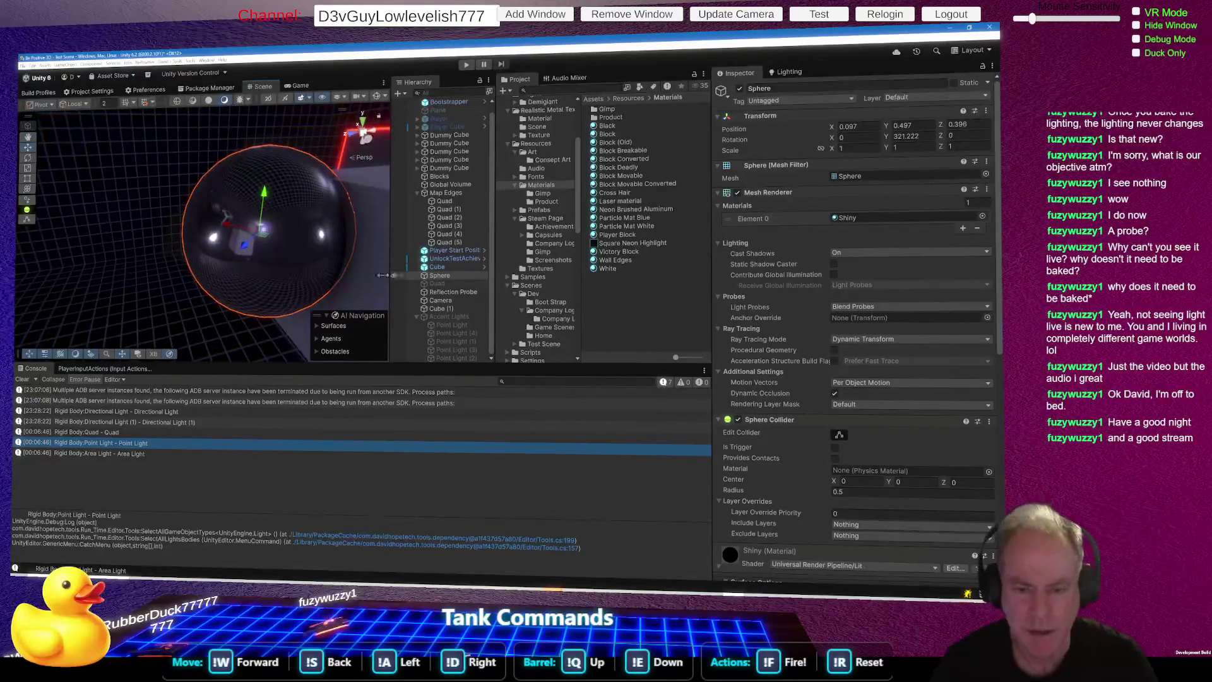
pyautogui.moveTo(266, 240)
pyautogui.mouseDown()
pyautogui.moveTo(216, 211)
pyautogui.moveTo(71, 254)
pyautogui.mouseUp()
pyautogui.moveTo(195, 254); pyautogui.dragTo(109, 259)
pyautogui.click(433, 291)
pyautogui.moveTo(338, 265)
pyautogui.mouseDown()
pyautogui.moveTo(367, 270)
pyautogui.moveTo(400, 247)
pyautogui.moveTo(306, 229)
pyautogui.moveTo(362, 226)
pyautogui.moveTo(259, 228)
pyautogui.moveTo(390, 263)
pyautogui.moveTo(328, 177)
pyautogui.moveTo(307, 175)
pyautogui.moveTo(305, 332)
pyautogui.moveTo(300, 310)
pyautogui.moveTo(276, 296)
pyautogui.moveTo(276, 188)
pyautogui.moveTo(316, 190)
pyautogui.moveTo(180, 136)
pyautogui.moveTo(140, 164)
pyautogui.mouseUp()
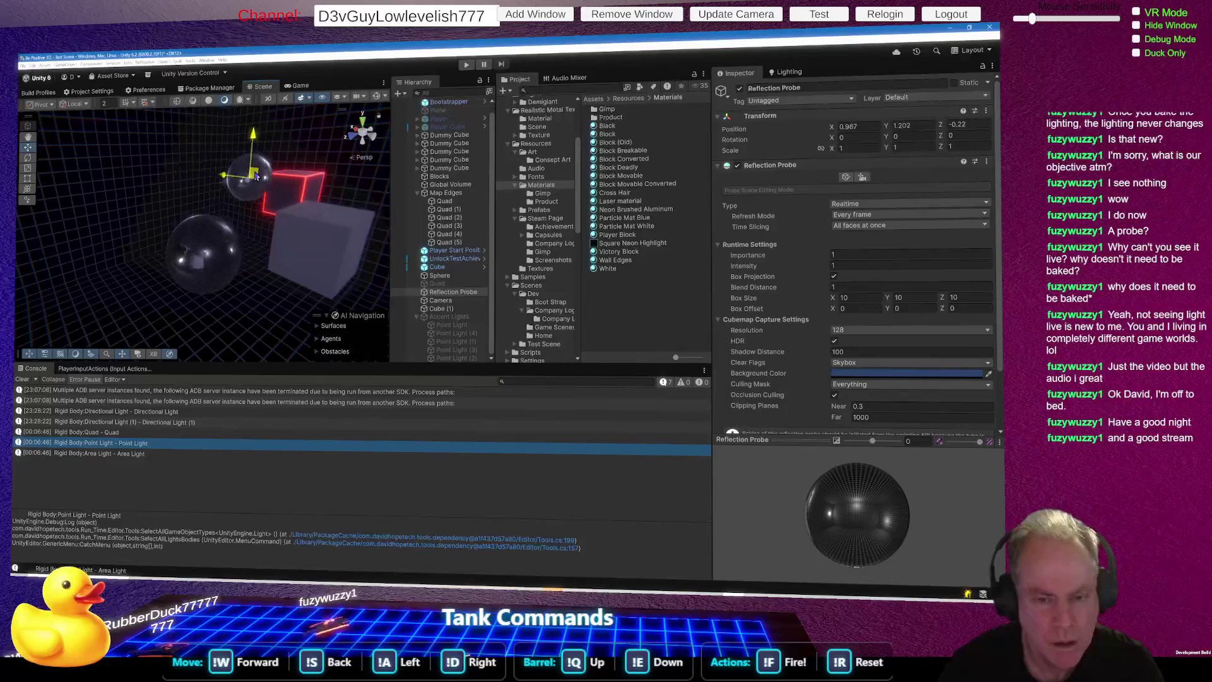
# Step: Nudge Cube (1) across the floor and move the Reflection Probe to X 0.587, Y 1.385, Z 1.066
pyautogui.click(333, 252)
pyautogui.moveTo(328, 252)
pyautogui.mouseDown()
pyautogui.moveTo(332, 328)
pyautogui.moveTo(357, 221)
pyautogui.moveTo(338, 265)
pyautogui.moveTo(368, 267)
pyautogui.mouseUp()
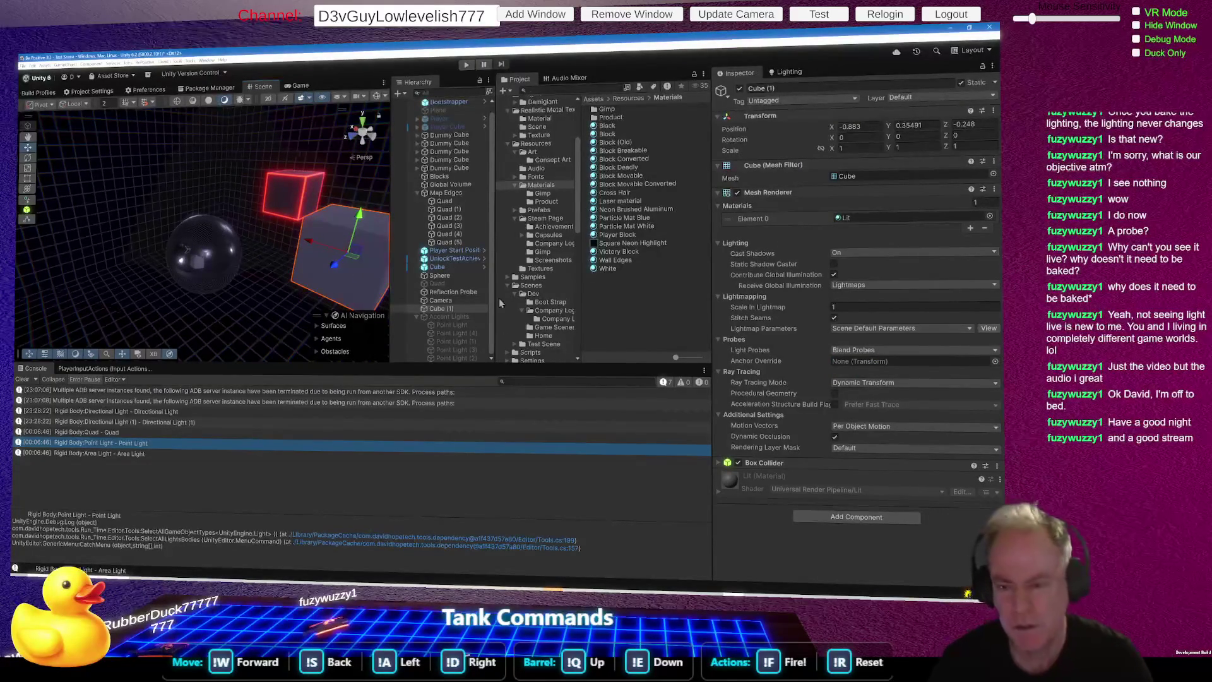
pyautogui.click(467, 292)
pyautogui.moveTo(250, 183)
pyautogui.mouseDown()
pyautogui.moveTo(311, 184)
pyautogui.moveTo(263, 211)
pyautogui.moveTo(271, 180)
pyautogui.moveTo(278, 192)
pyautogui.moveTo(316, 189)
pyautogui.moveTo(154, 186)
pyautogui.moveTo(200, 183)
pyautogui.moveTo(216, 165)
pyautogui.moveTo(216, 123)
pyautogui.moveTo(231, 395)
pyautogui.moveTo(218, 117)
pyautogui.moveTo(218, 168)
pyautogui.mouseUp()
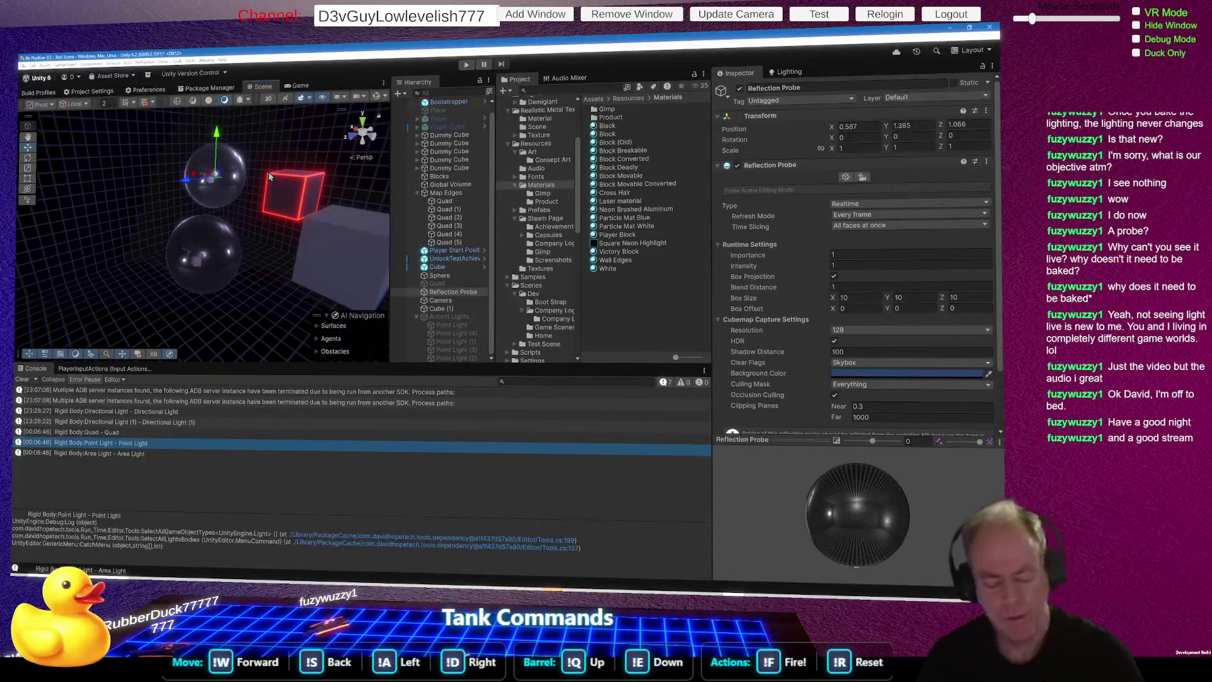
# Step: Fly the Scene view around the red cube to inspect it and the floor spheres
pyautogui.moveTo(265, 199)
pyautogui.mouseDown()
pyautogui.moveTo(699, 167)
pyautogui.moveTo(781, 217)
pyautogui.mouseUp()
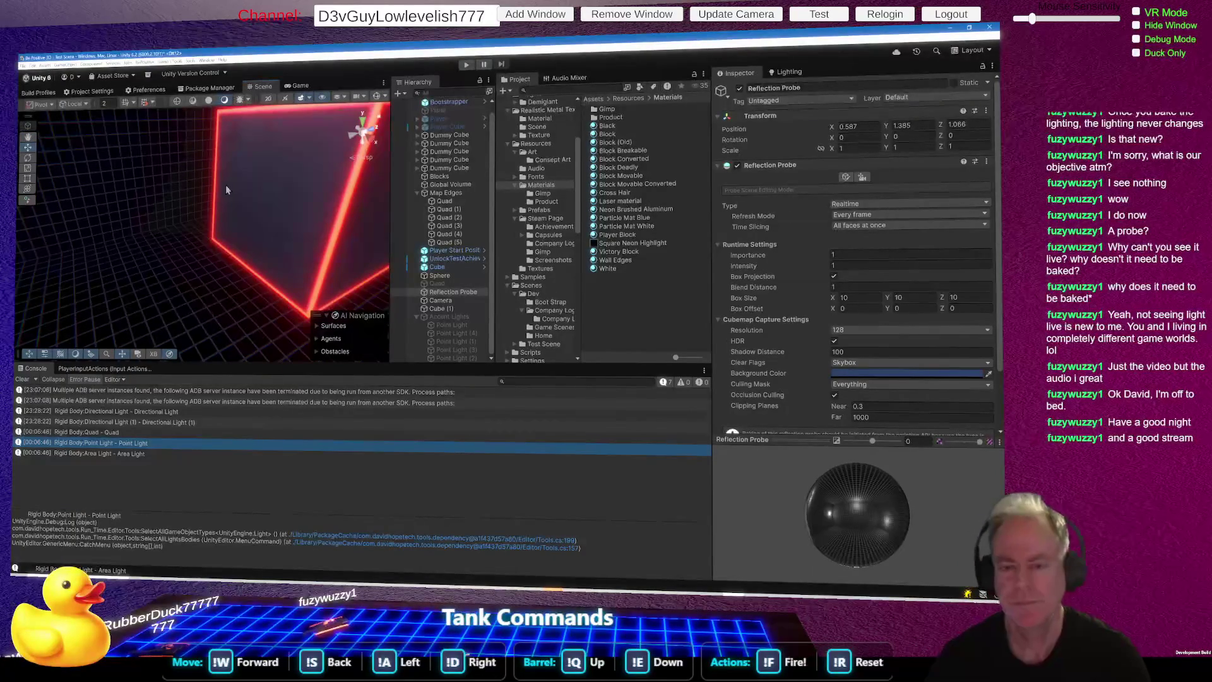
pyautogui.moveTo(238, 219)
pyautogui.mouseDown()
pyautogui.moveTo(318, 246)
pyautogui.moveTo(324, 229)
pyautogui.moveTo(276, 251)
pyautogui.moveTo(361, 244)
pyautogui.moveTo(353, 297)
pyautogui.moveTo(360, 275)
pyautogui.moveTo(335, 216)
pyautogui.moveTo(372, 180)
pyautogui.mouseUp()
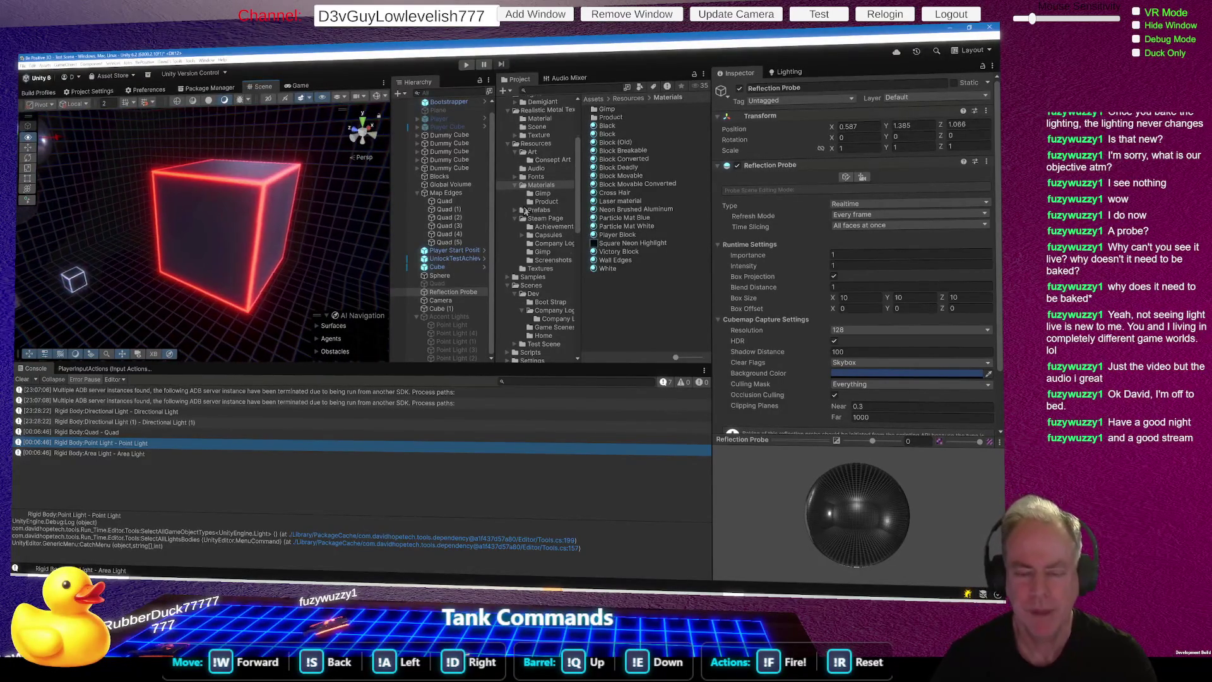
pyautogui.moveTo(353, 253)
pyautogui.mouseDown()
pyautogui.moveTo(363, 245)
pyautogui.moveTo(128, 278)
pyautogui.moveTo(120, 266)
pyautogui.mouseUp()
pyautogui.moveTo(86, 267); pyautogui.dragTo(68, 263)
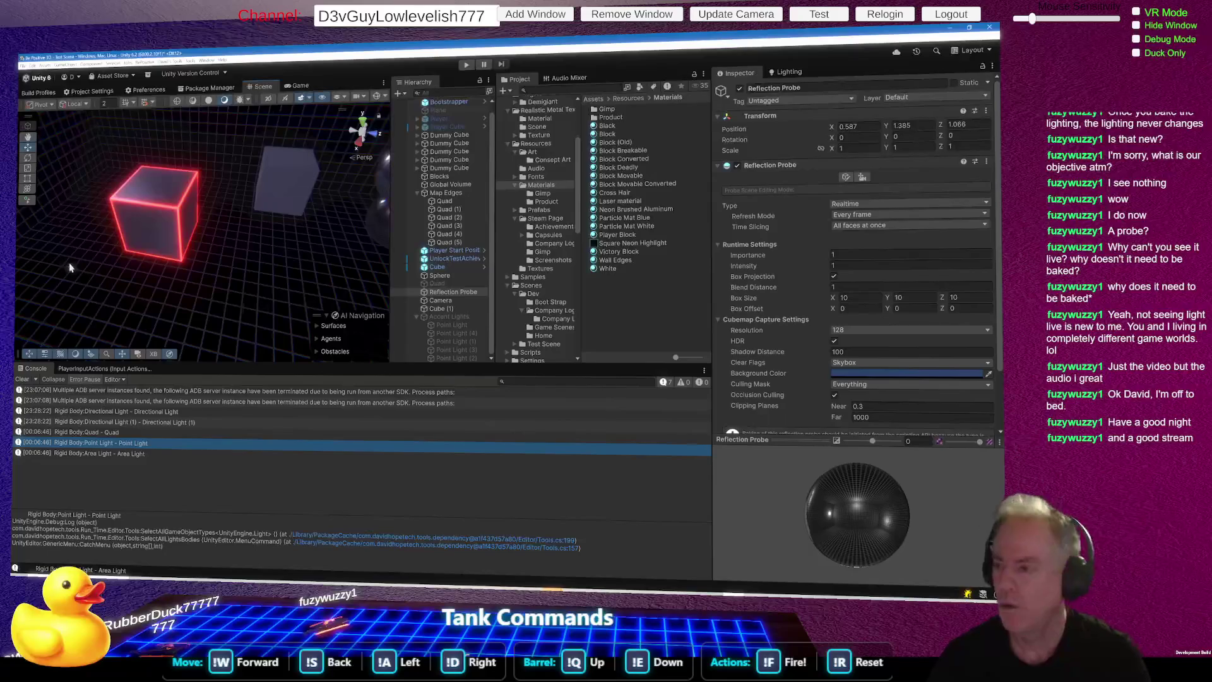
# Step: Leave the Sun Source empty and set the ambient colour to grey 124/124/124
pyautogui.click(794, 73)
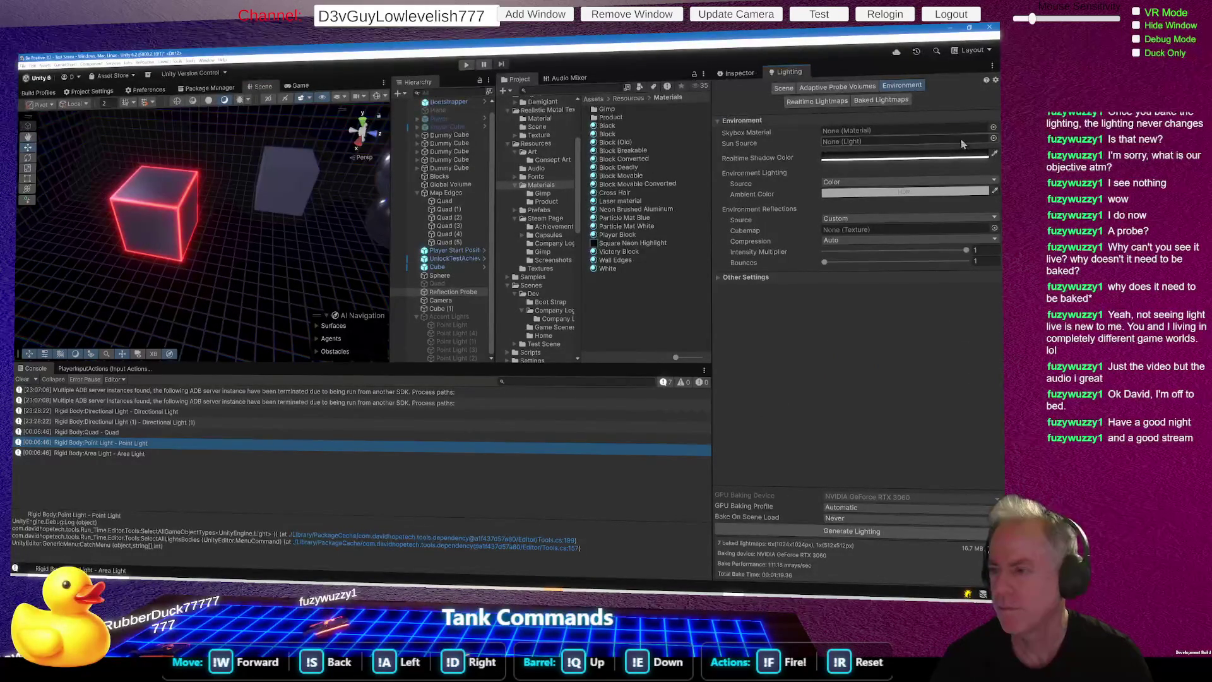
pyautogui.click(993, 138)
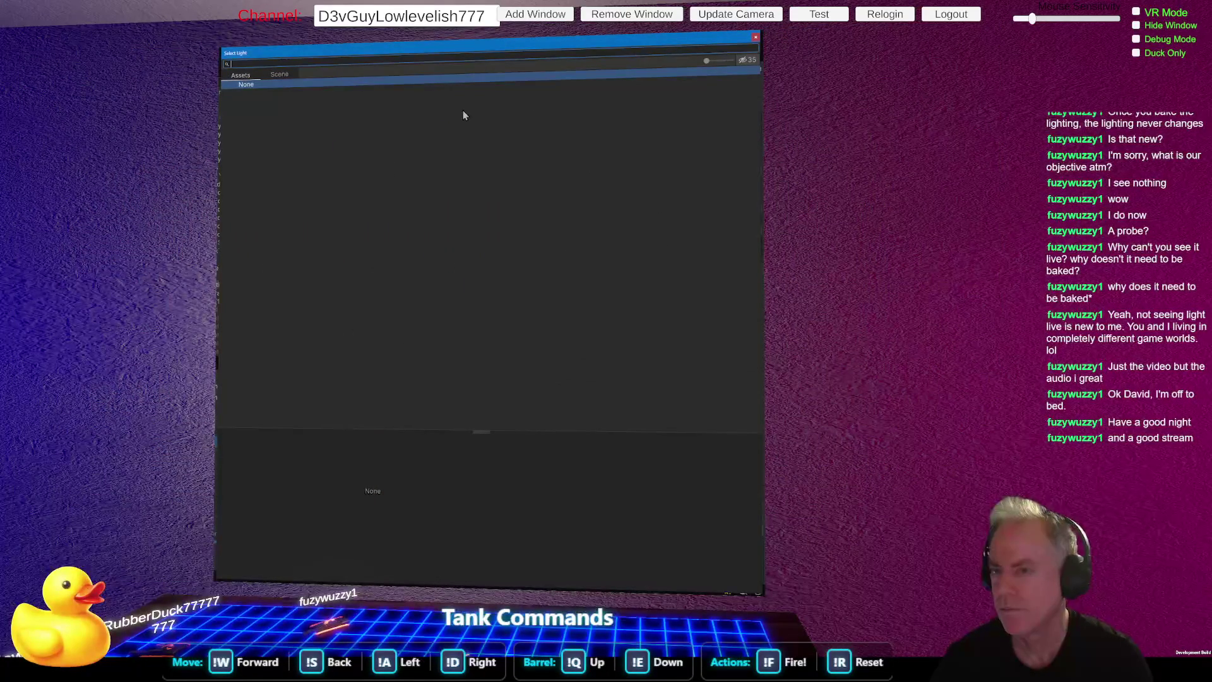
pyautogui.click(756, 38)
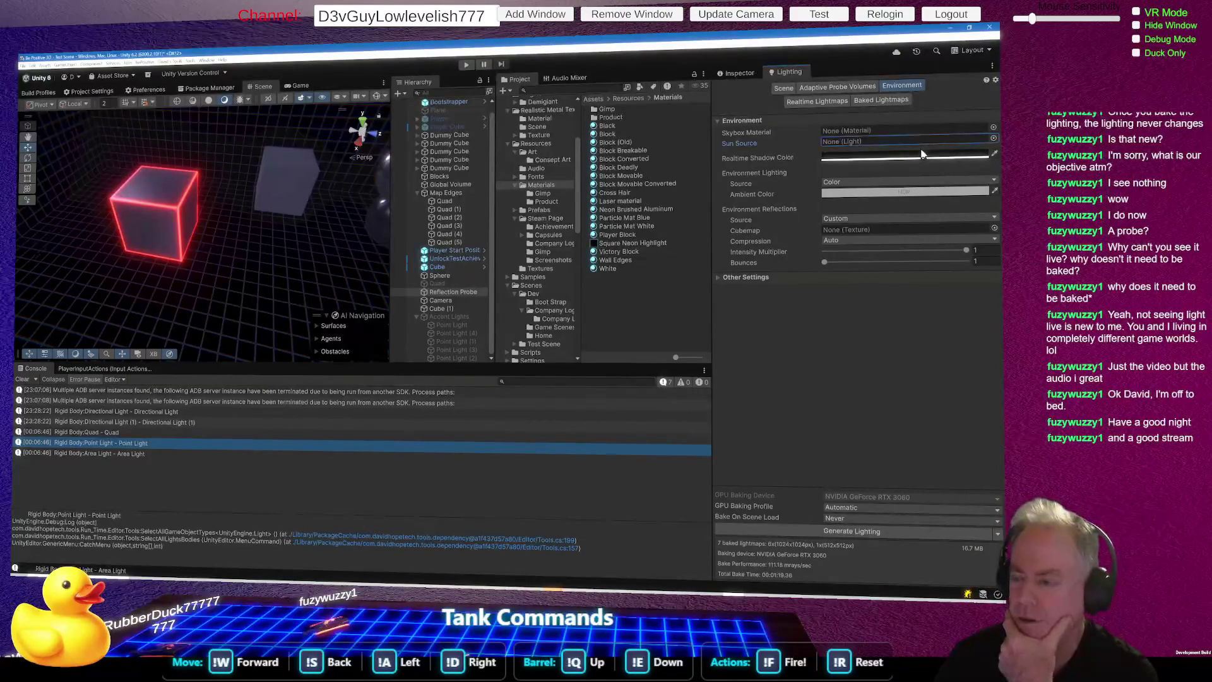
pyautogui.click(920, 197)
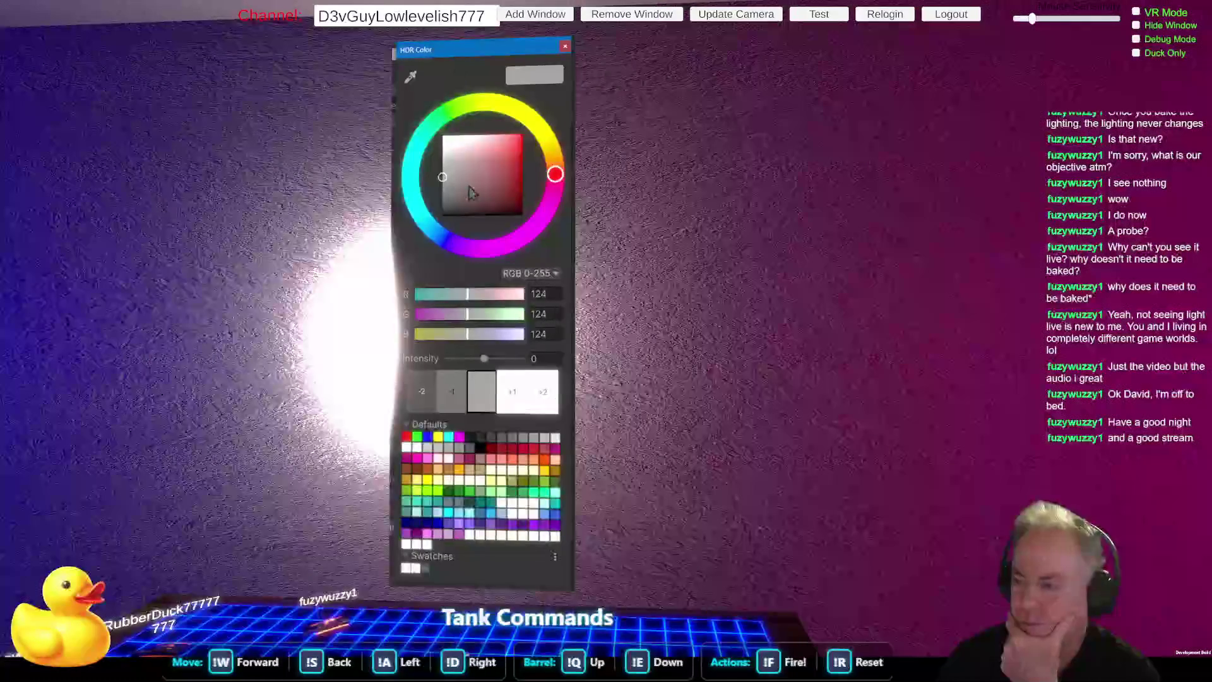
pyautogui.moveTo(449, 136)
pyautogui.mouseDown()
pyautogui.moveTo(442, 212)
pyautogui.moveTo(441, 145)
pyautogui.moveTo(442, 189)
pyautogui.moveTo(432, 164)
pyautogui.moveTo(424, 189)
pyautogui.moveTo(424, 178)
pyautogui.mouseUp()
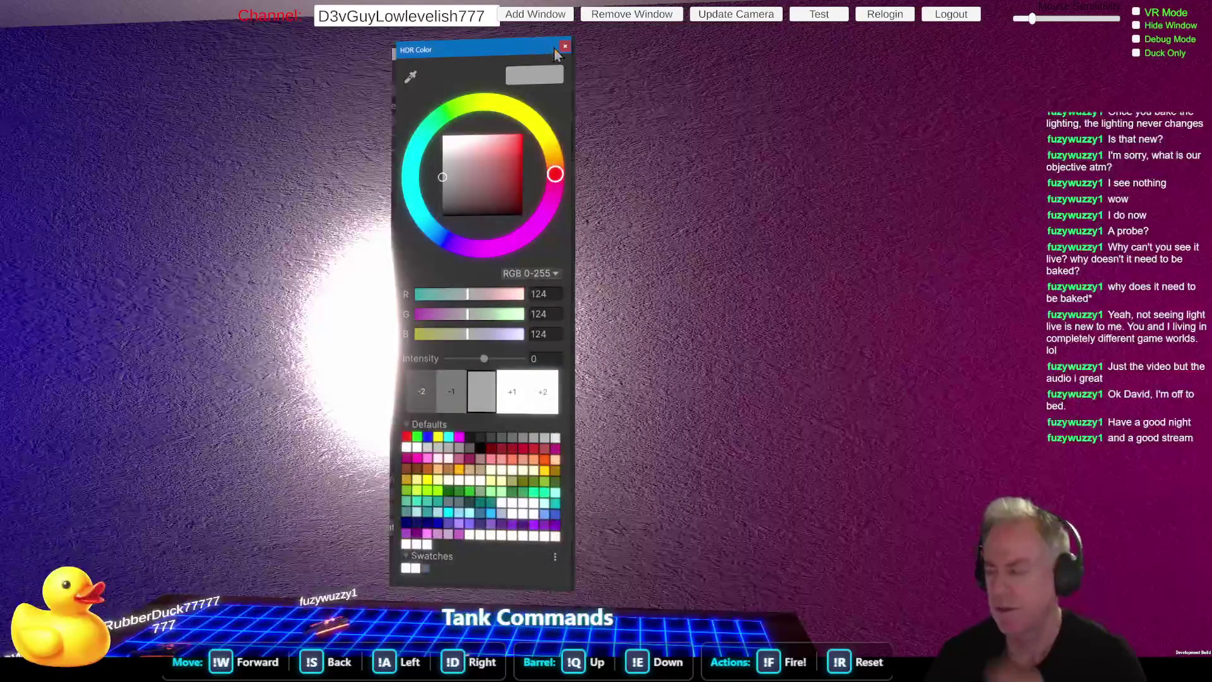
pyautogui.click(564, 48)
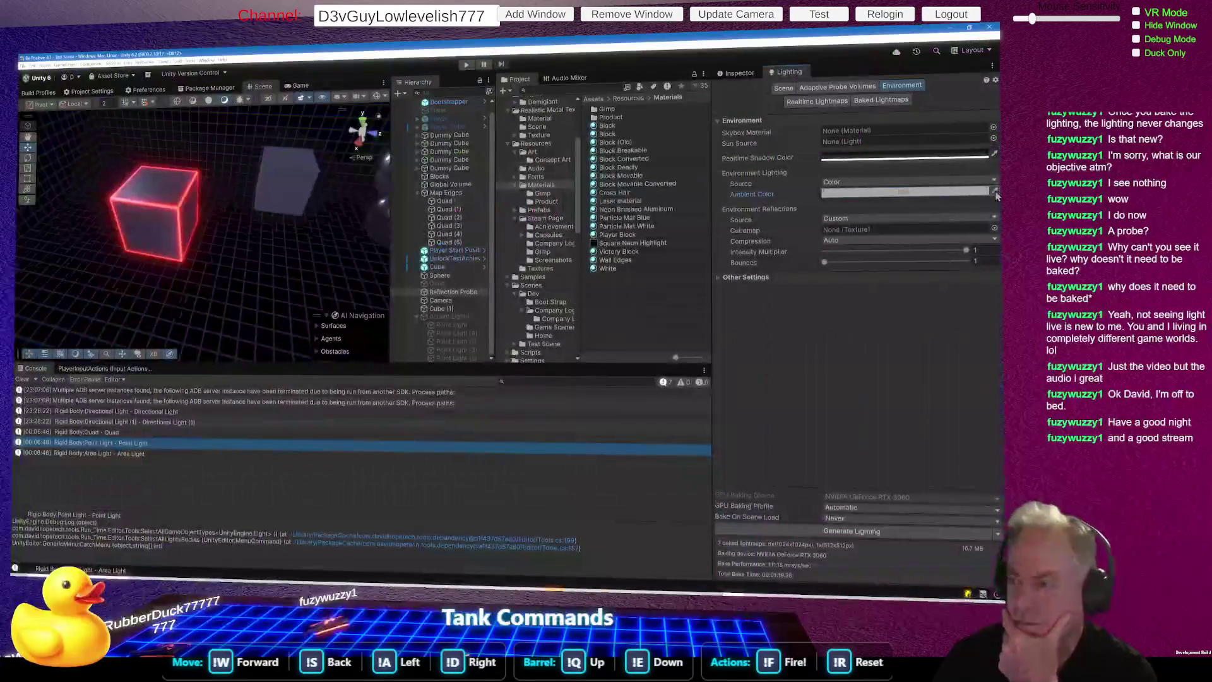
# Step: Search 's' and choose Default-Skybox as the skybox material, then focus the reflection Cubemap field
pyautogui.click(992, 127)
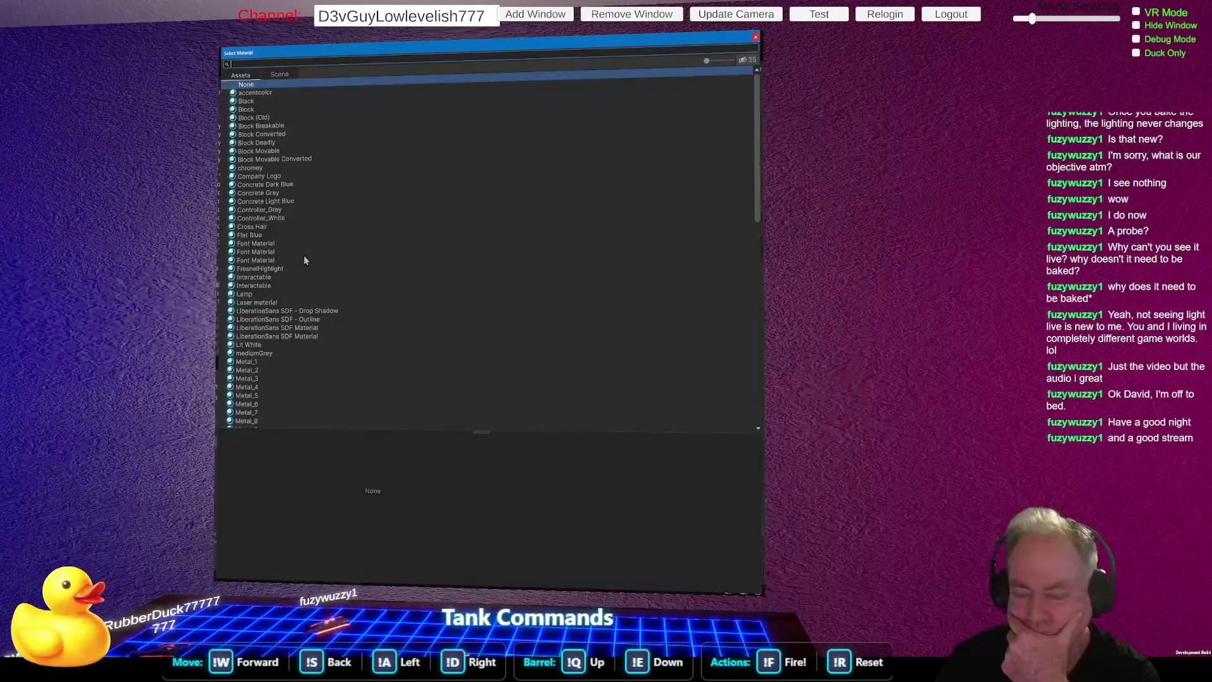
pyautogui.scroll(-3, 304, 260)
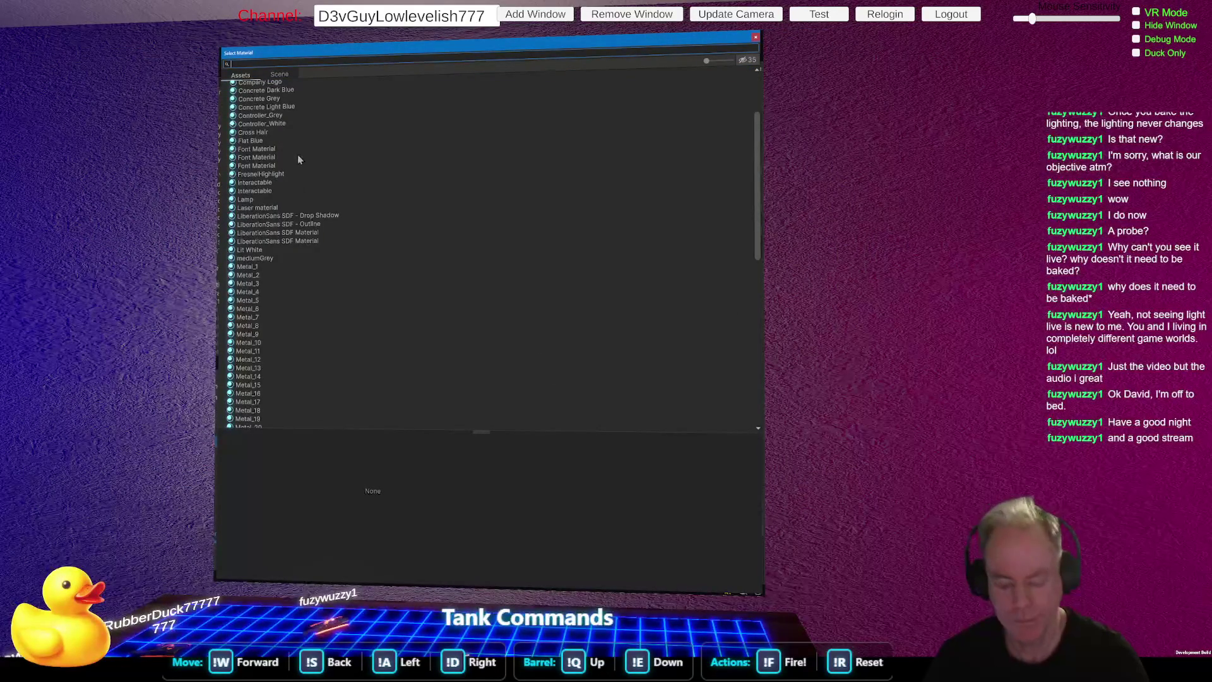
pyautogui.write('s')
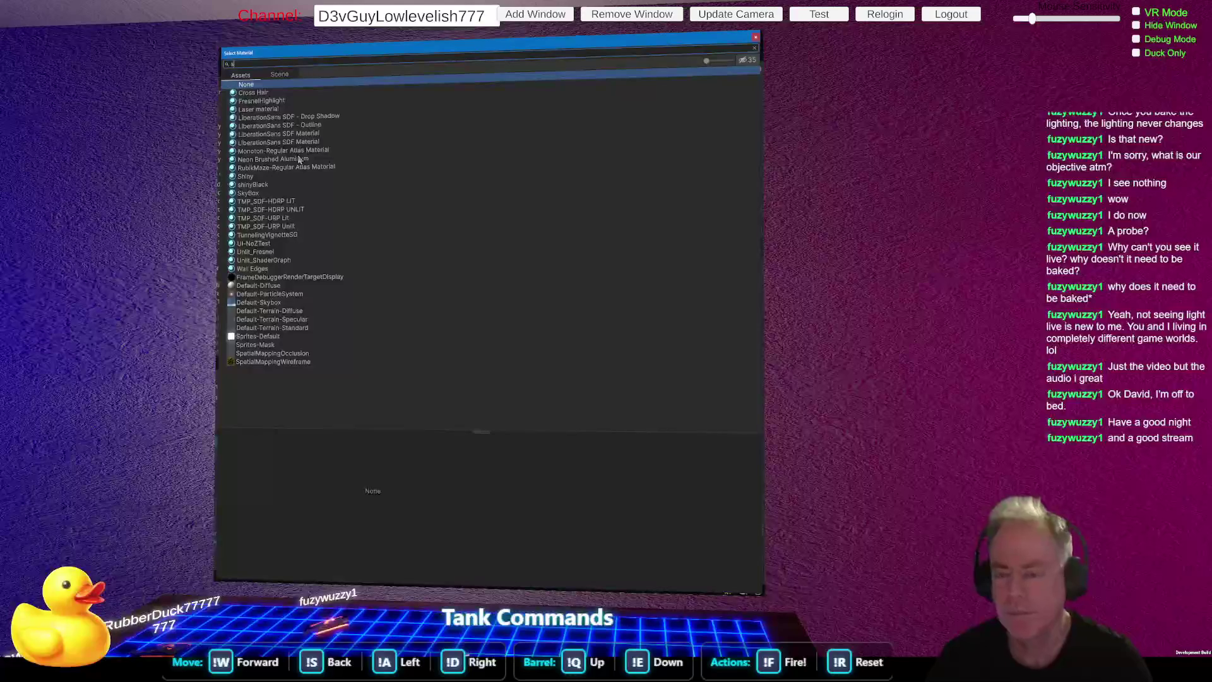
pyautogui.doubleClick(253, 303)
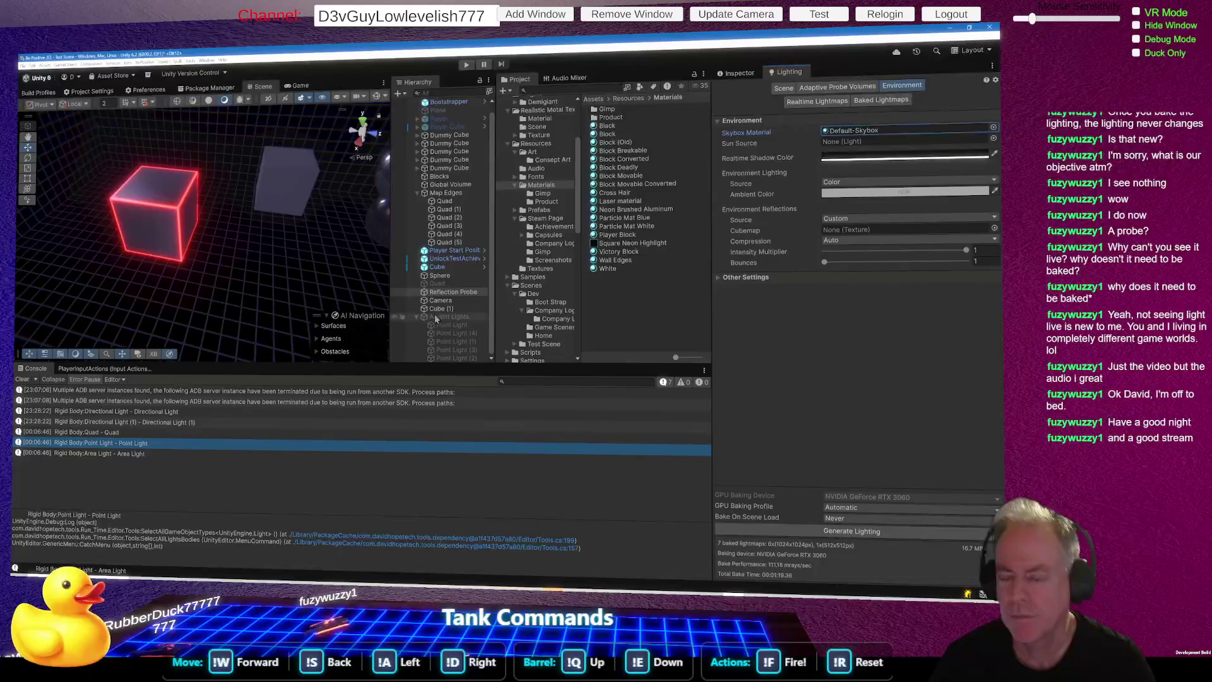
pyautogui.click(452, 293)
pyautogui.click(854, 231)
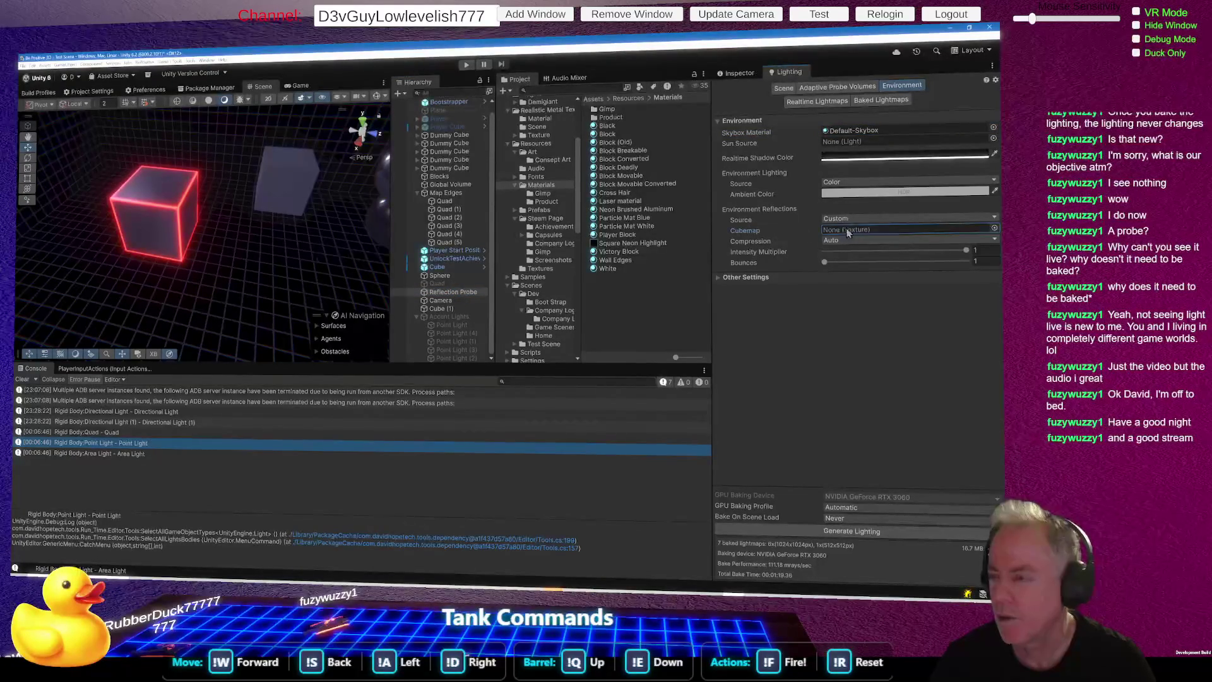
# Step: Assign Default-Checker-Gray as the reflection cubemap, then select the Accent Lights group
pyautogui.click(994, 228)
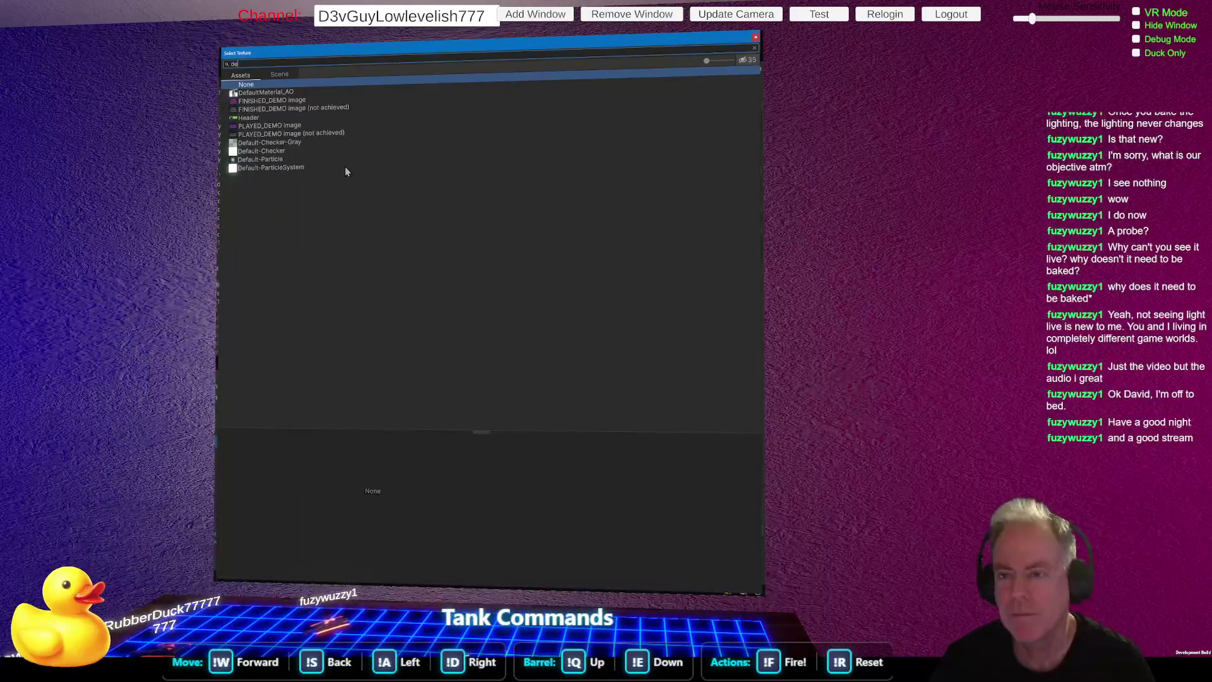
pyautogui.doubleClick(267, 144)
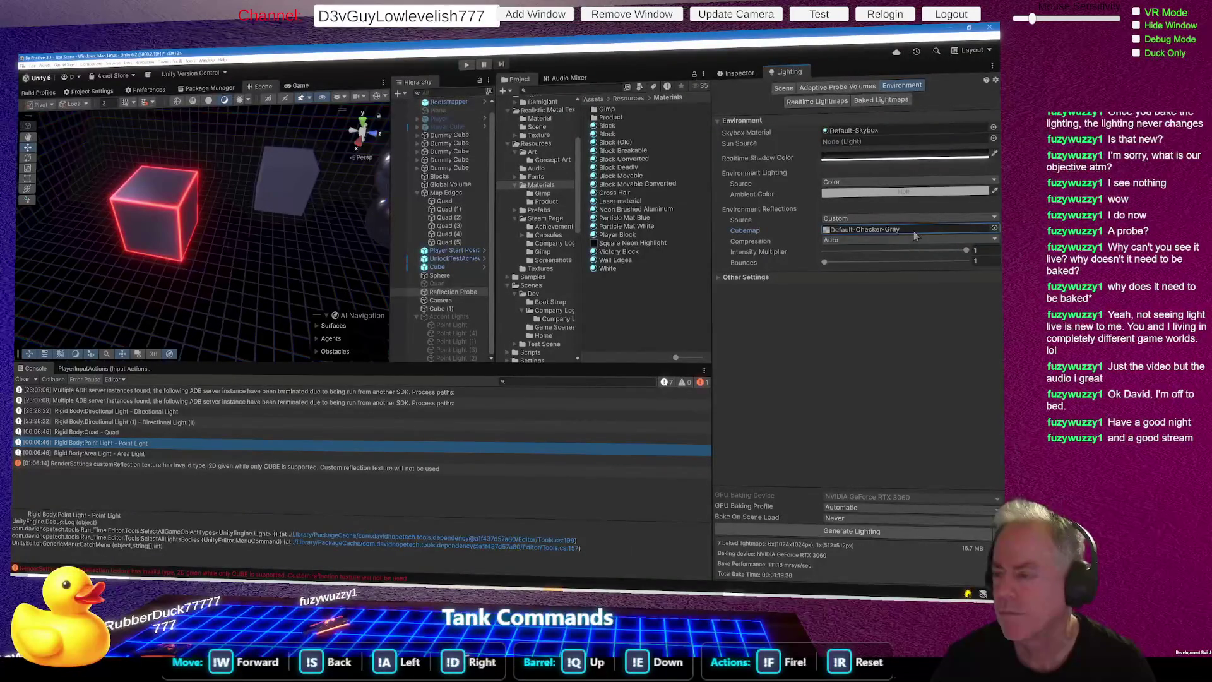
pyautogui.click(994, 231)
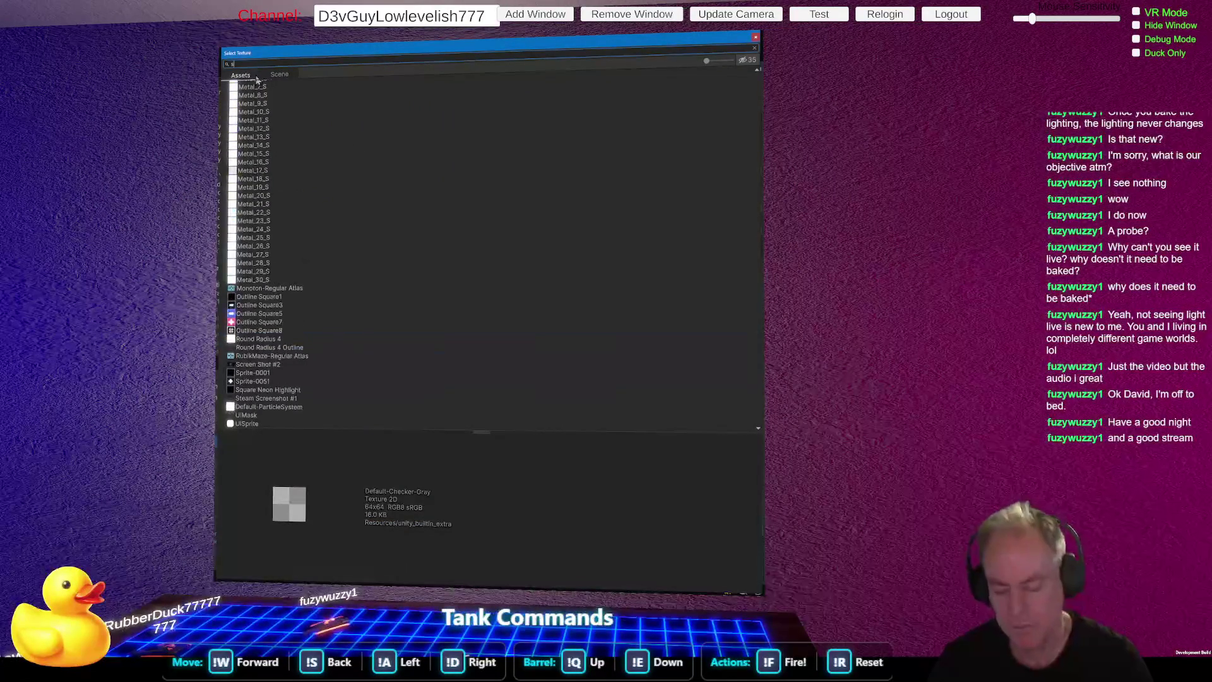
pyautogui.write('k')
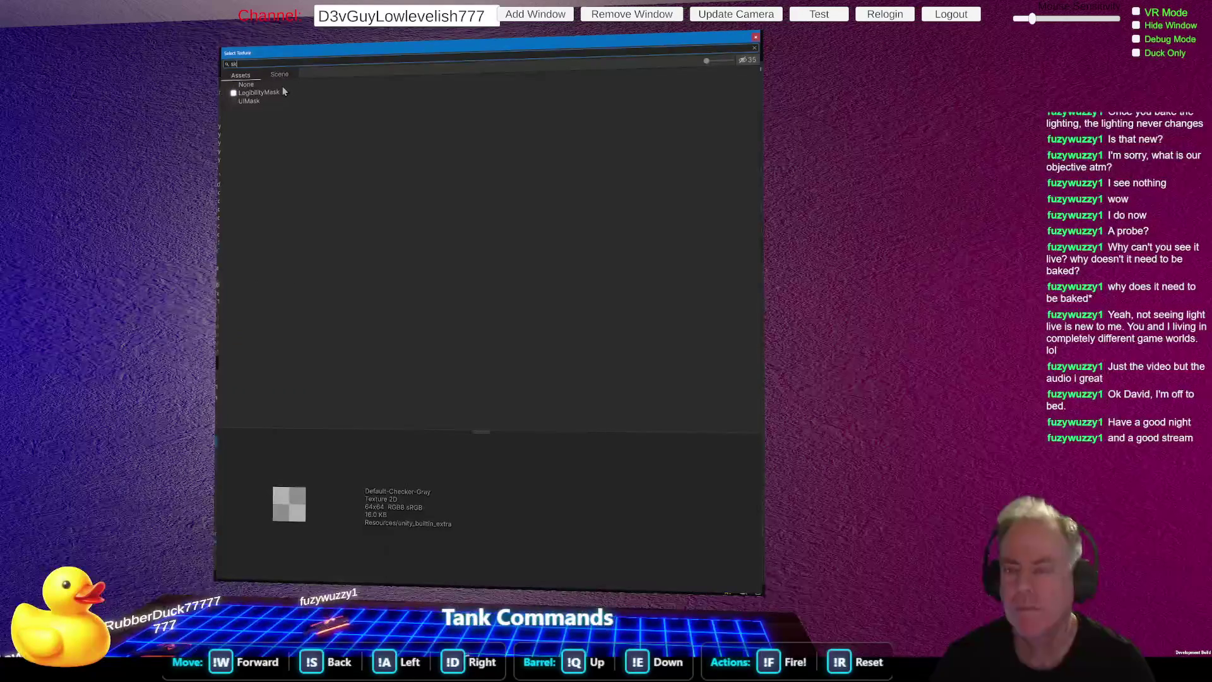
pyautogui.press('BackSpace')
pyautogui.press('BackSpace')
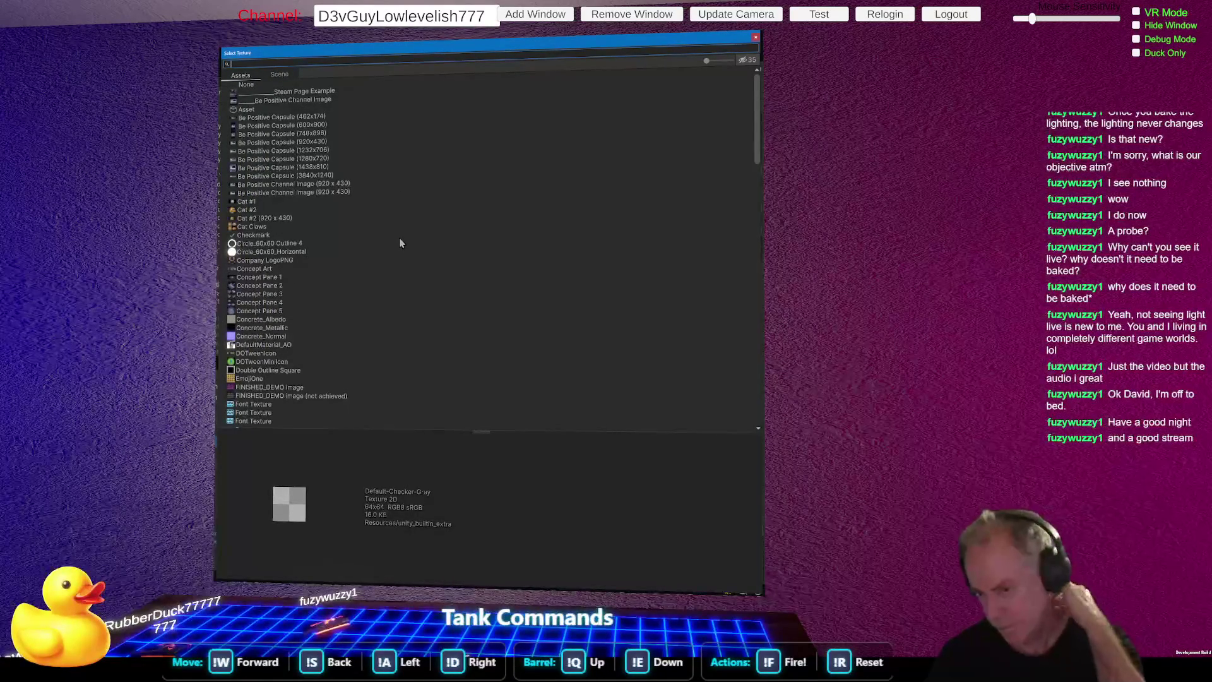
pyautogui.click(756, 38)
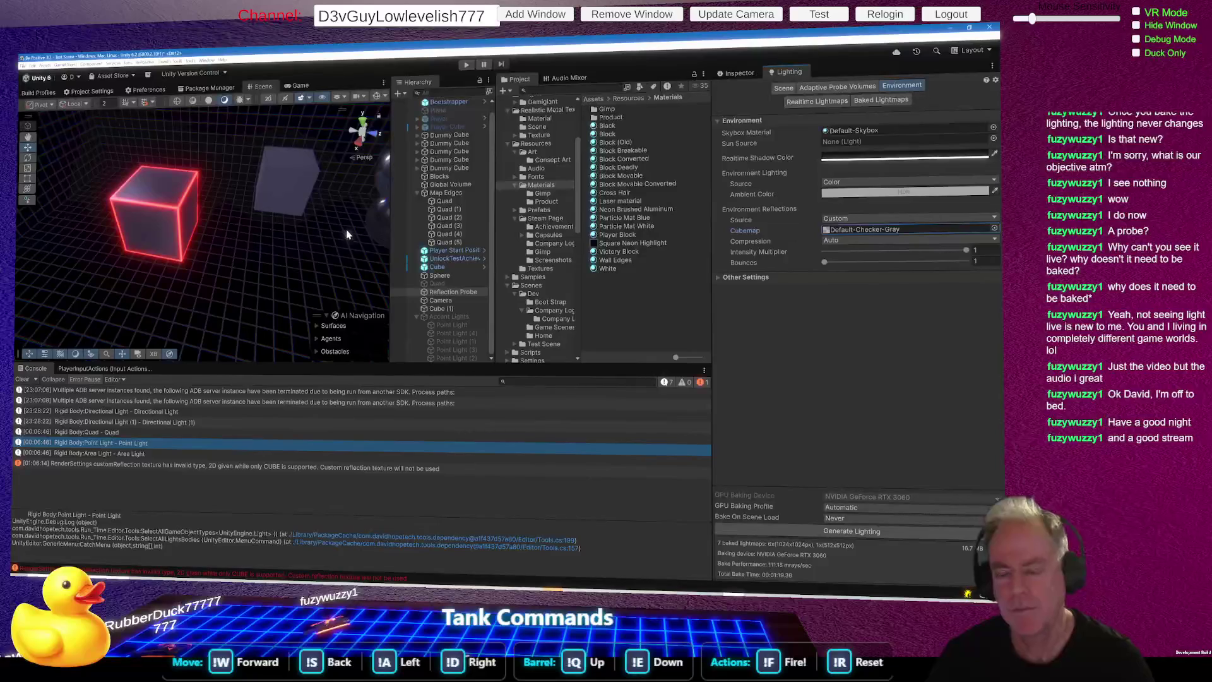
pyautogui.click(449, 317)
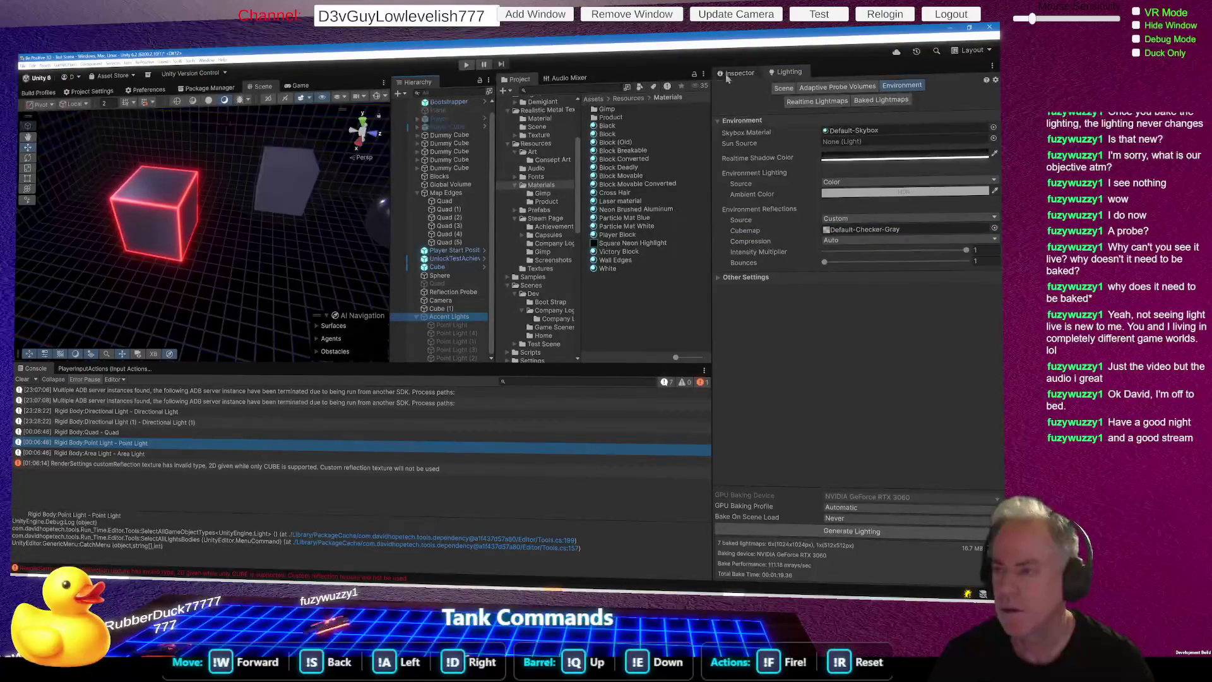
# Step: Show Accent Lights in the Inspector, frame them with F, and select the first Point Light
pyautogui.click(737, 77)
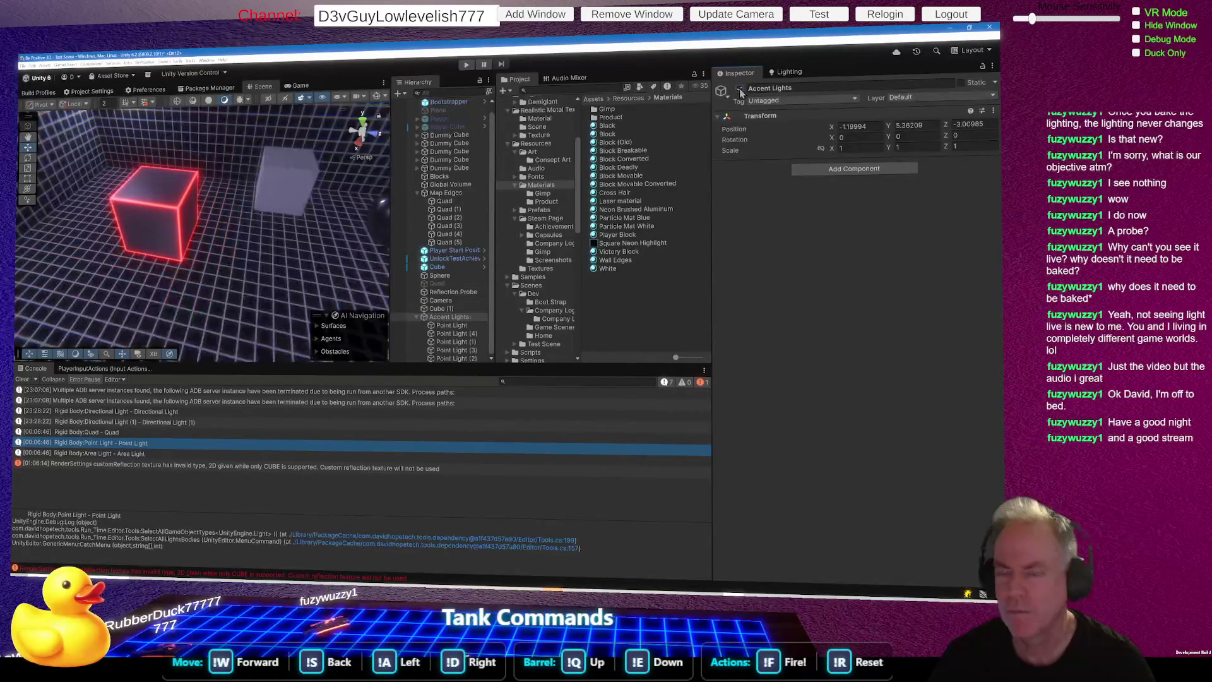
pyautogui.moveTo(349, 266)
pyautogui.mouseDown()
pyautogui.moveTo(104, 161)
pyautogui.moveTo(95, 189)
pyautogui.mouseUp()
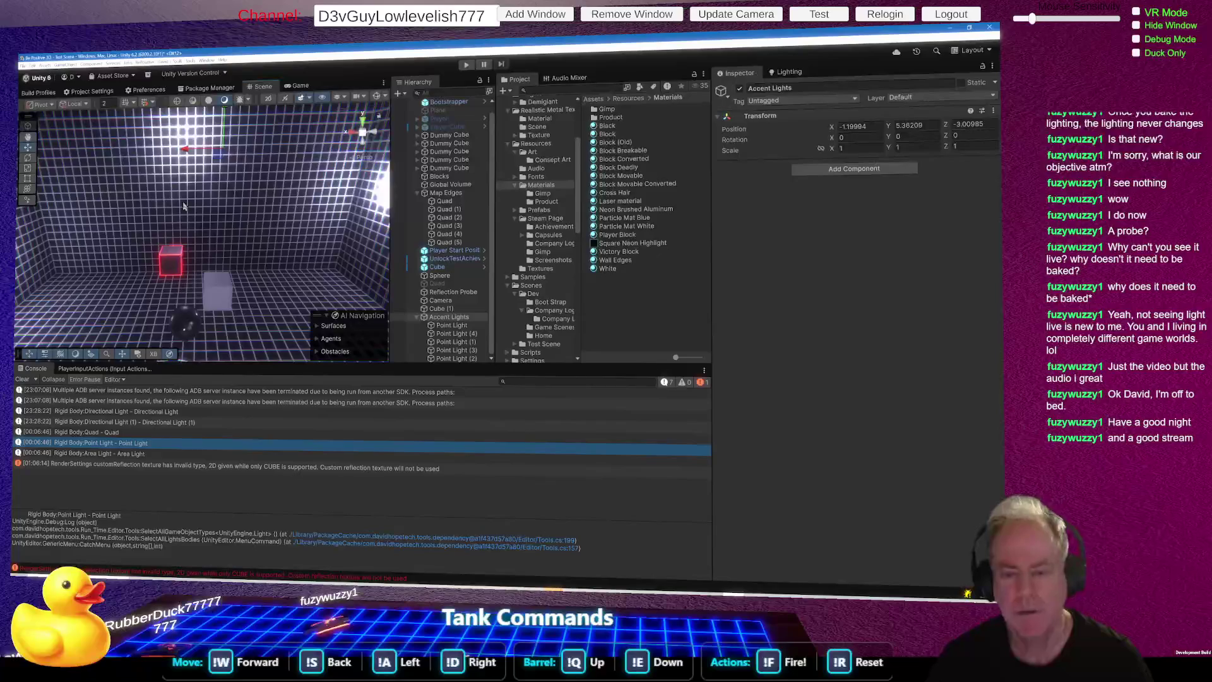
pyautogui.press('f')
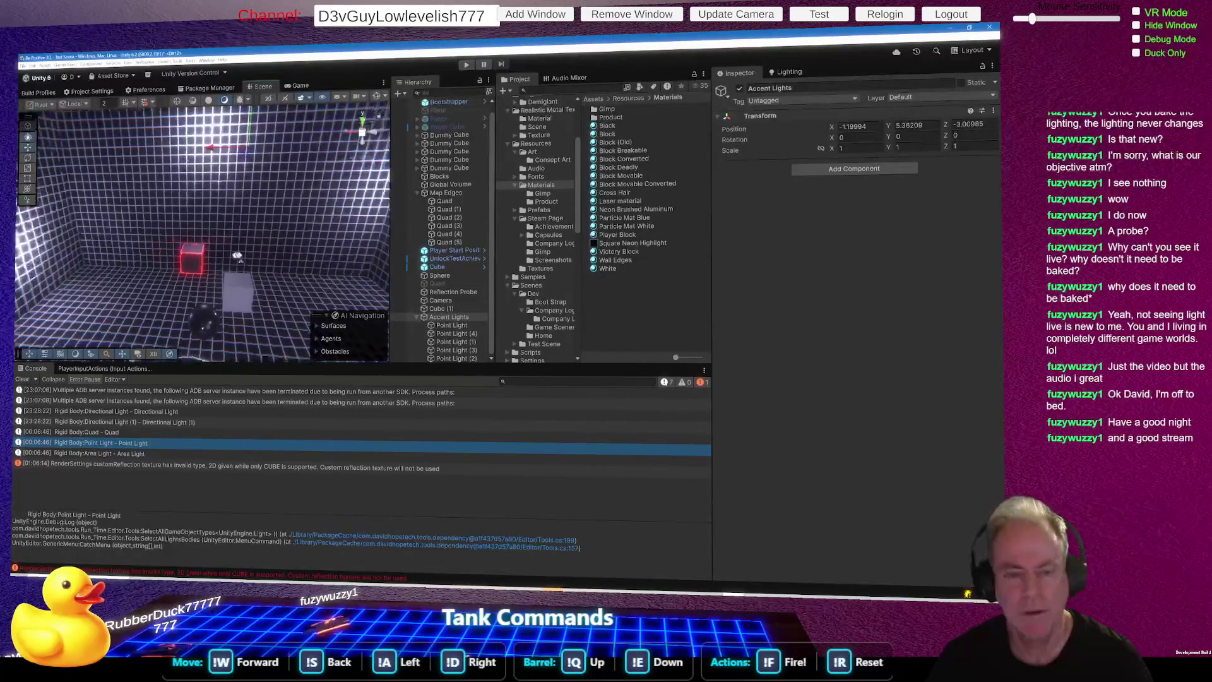
pyautogui.click(448, 326)
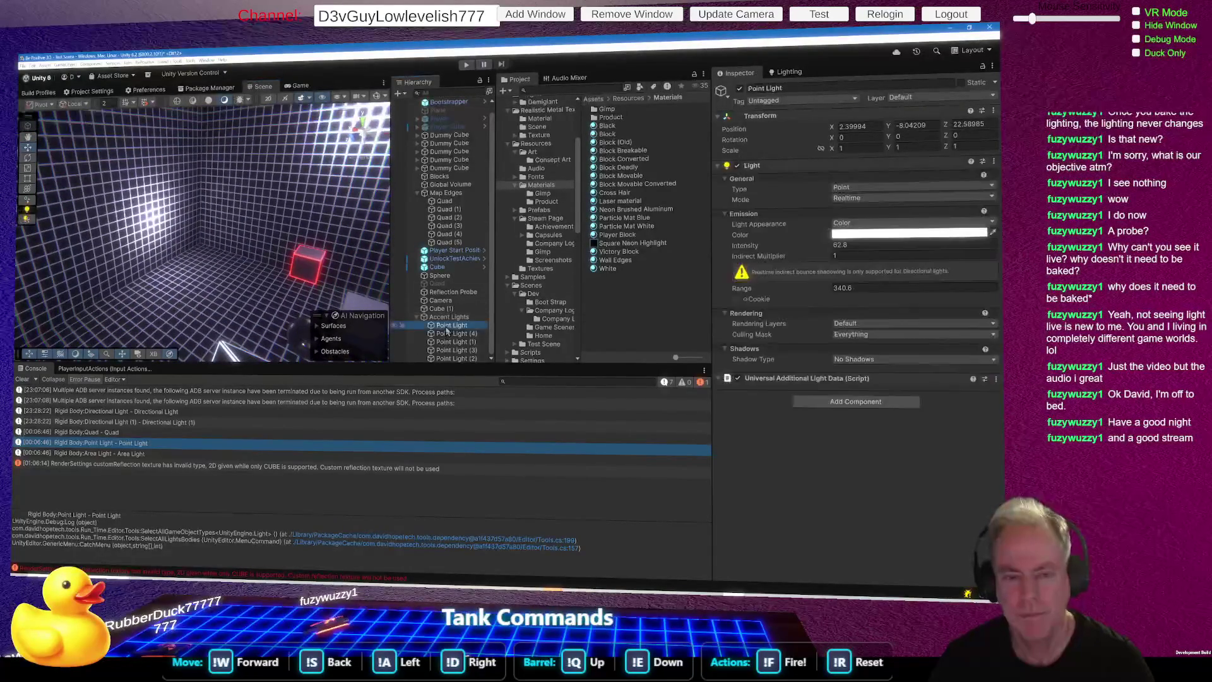
# Step: Raise Point Light (3)'s intensity and frame it in the Scene view
pyautogui.doubleClick(445, 326)
pyautogui.click(455, 334)
pyautogui.click(456, 342)
pyautogui.click(456, 350)
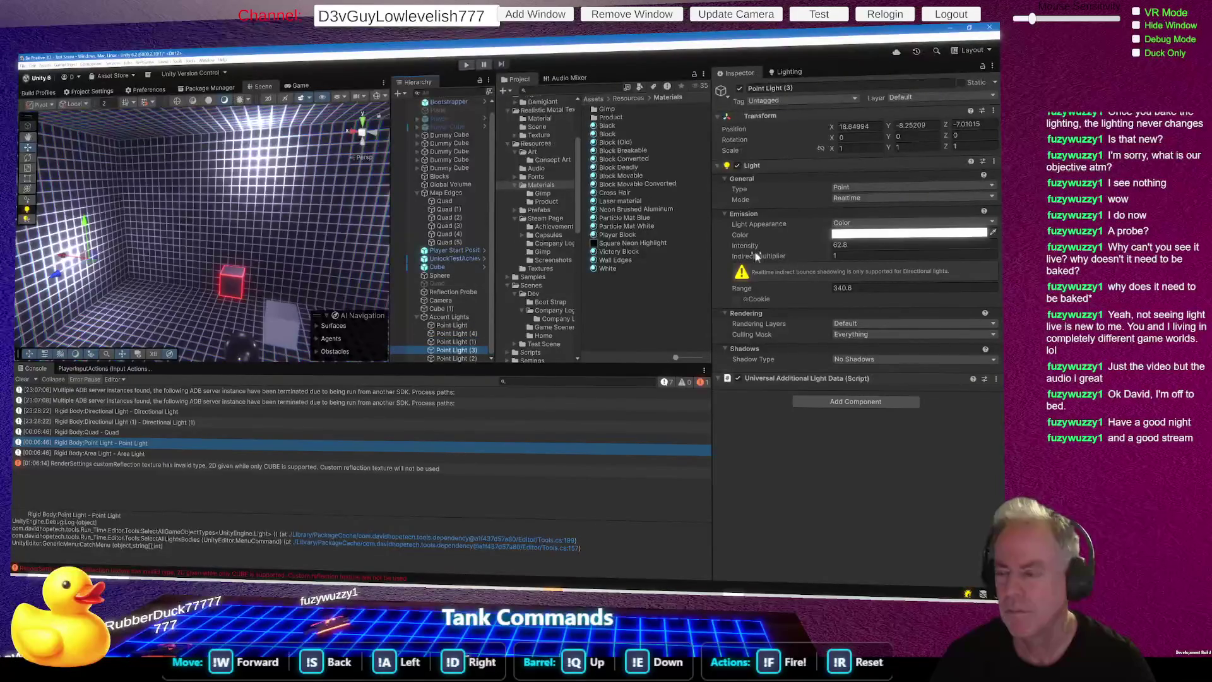
pyautogui.moveTo(748, 246)
pyautogui.mouseDown()
pyautogui.moveTo(889, 242)
pyautogui.moveTo(770, 243)
pyautogui.moveTo(884, 243)
pyautogui.moveTo(440, 175)
pyautogui.mouseUp()
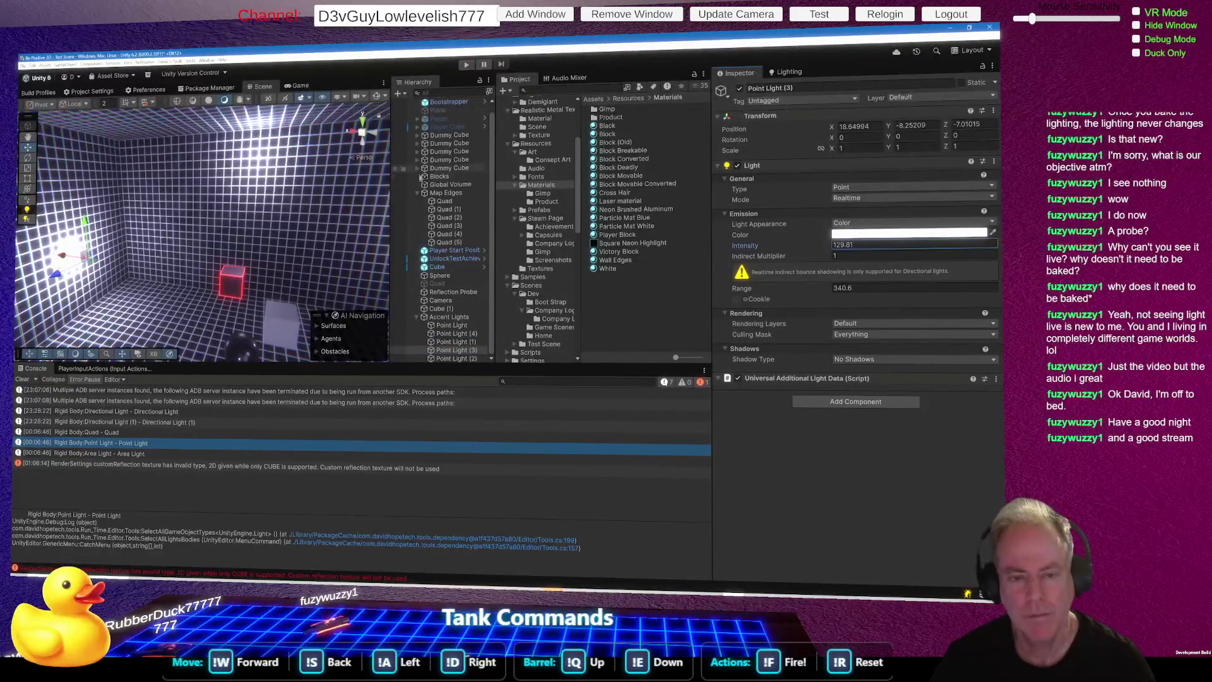
pyautogui.press('f')
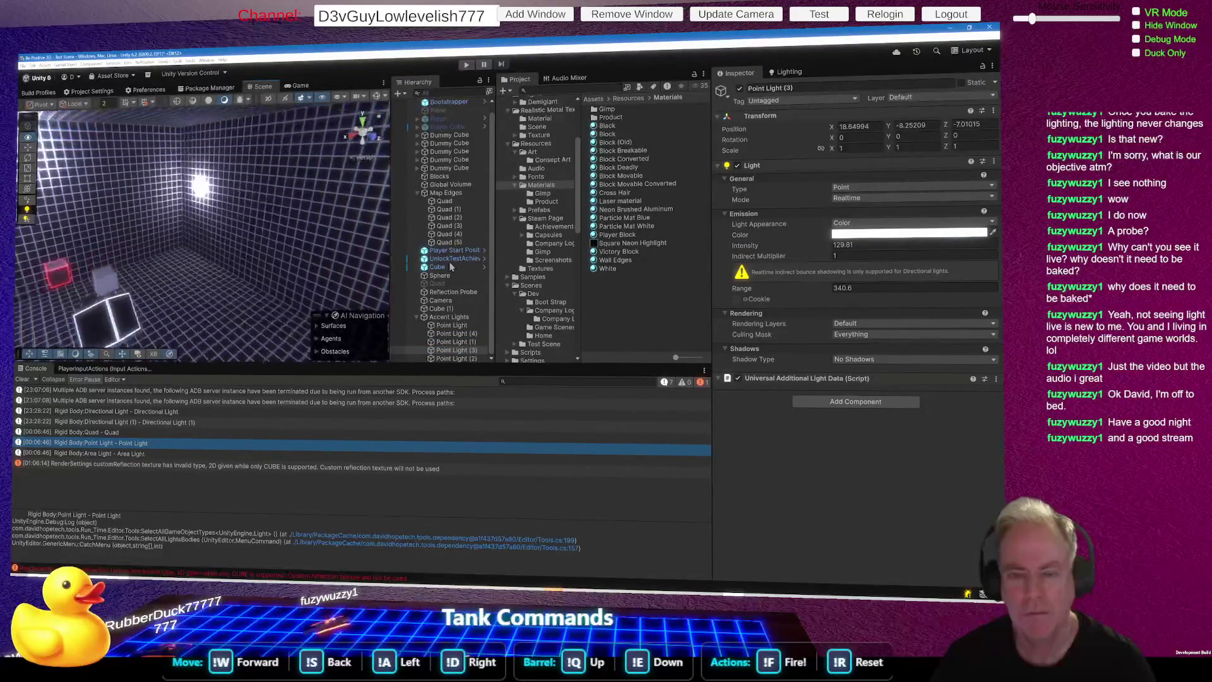
# Step: Frame Point Light (2) and raise its intensity to brighten it
pyautogui.click(466, 334)
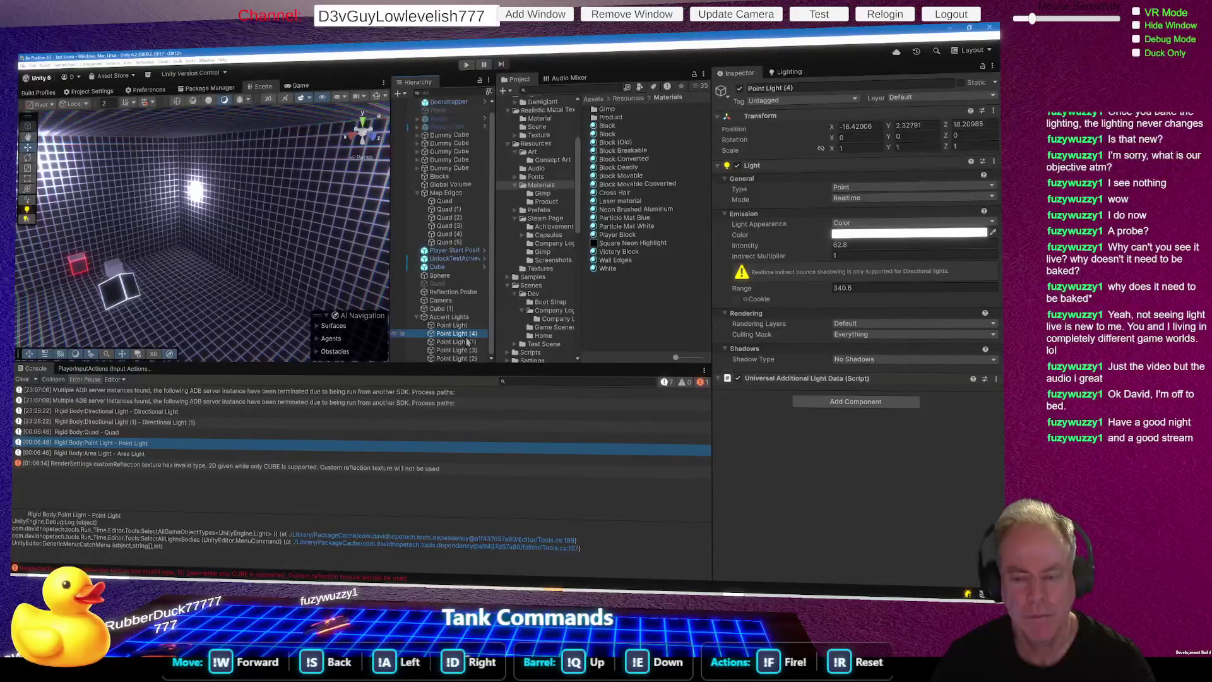
pyautogui.click(466, 342)
pyautogui.click(473, 359)
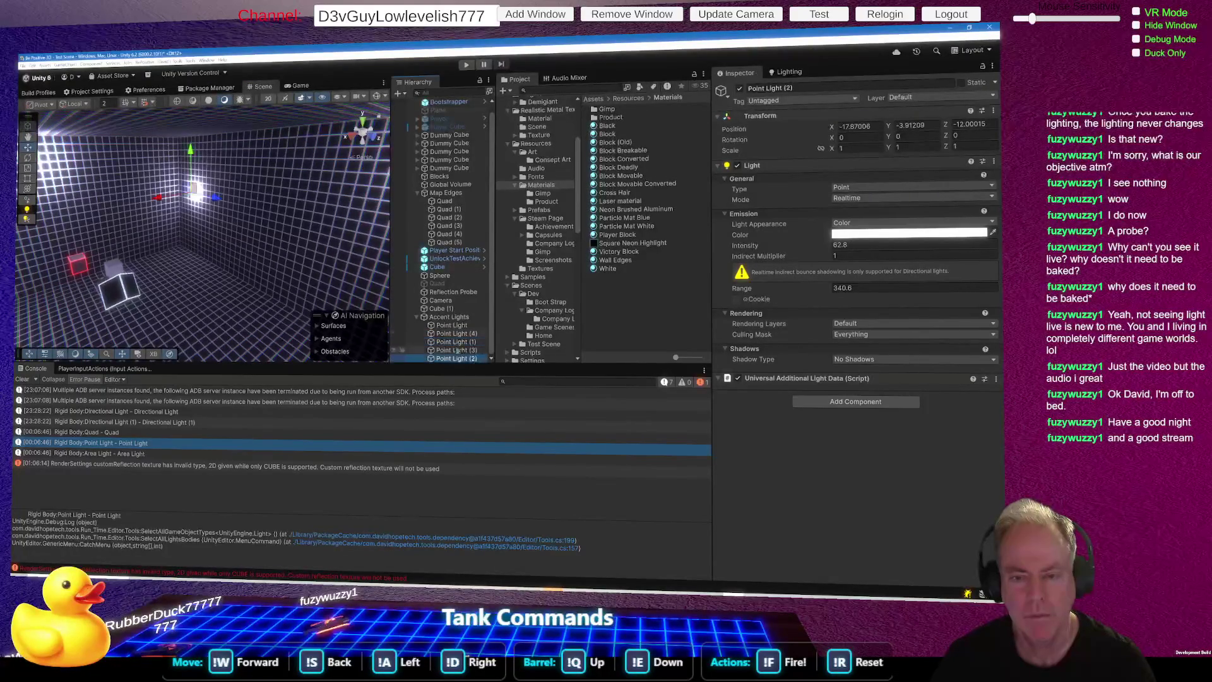
pyautogui.press('f')
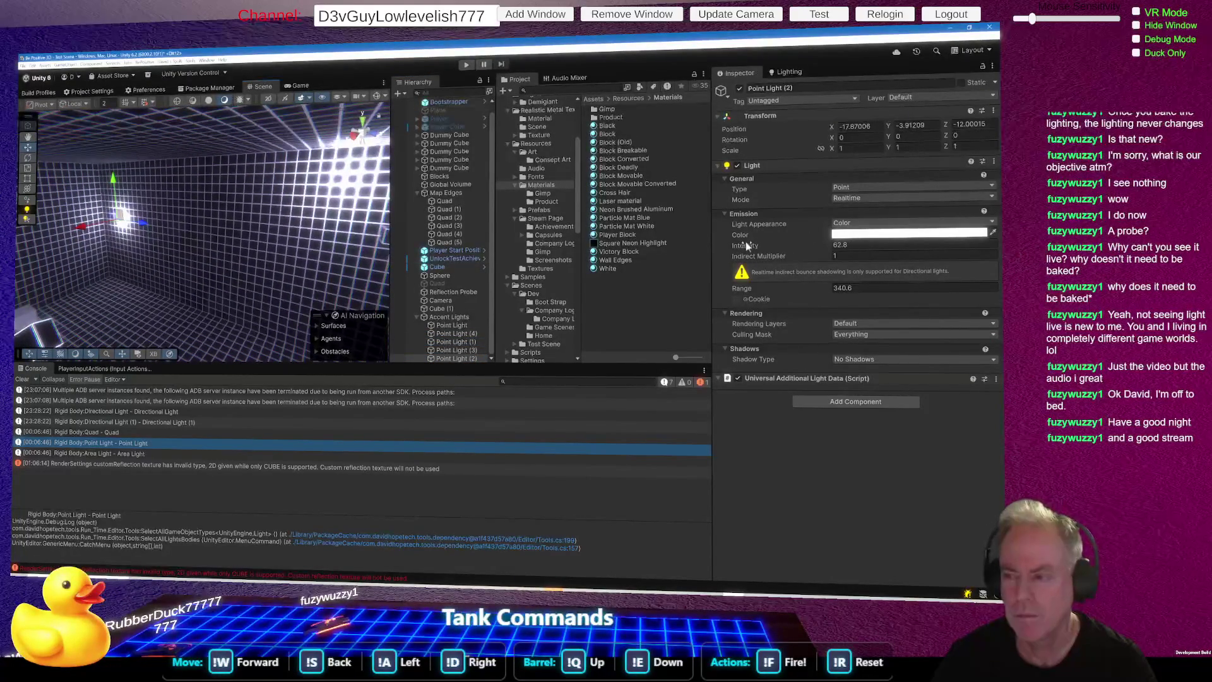
pyautogui.moveTo(744, 246)
pyautogui.mouseDown()
pyautogui.moveTo(815, 246)
pyautogui.moveTo(529, 283)
pyautogui.mouseUp()
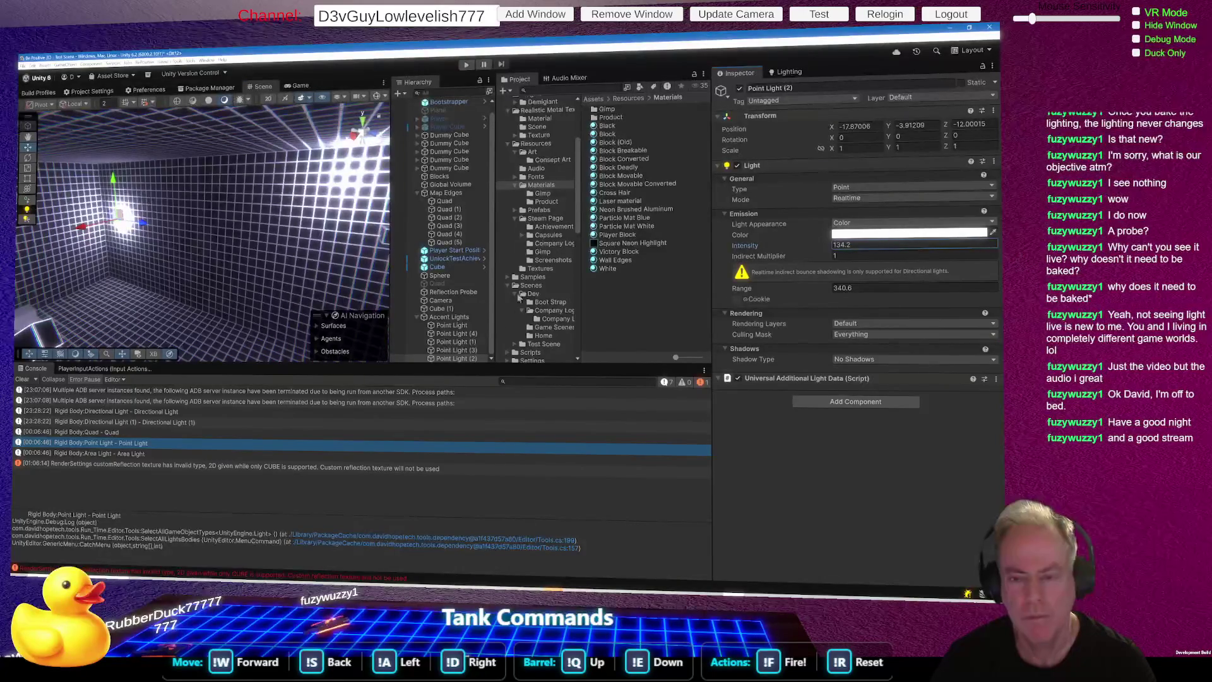
# Step: Raise Point Light (1)'s intensity to about 118.8
pyautogui.click(470, 348)
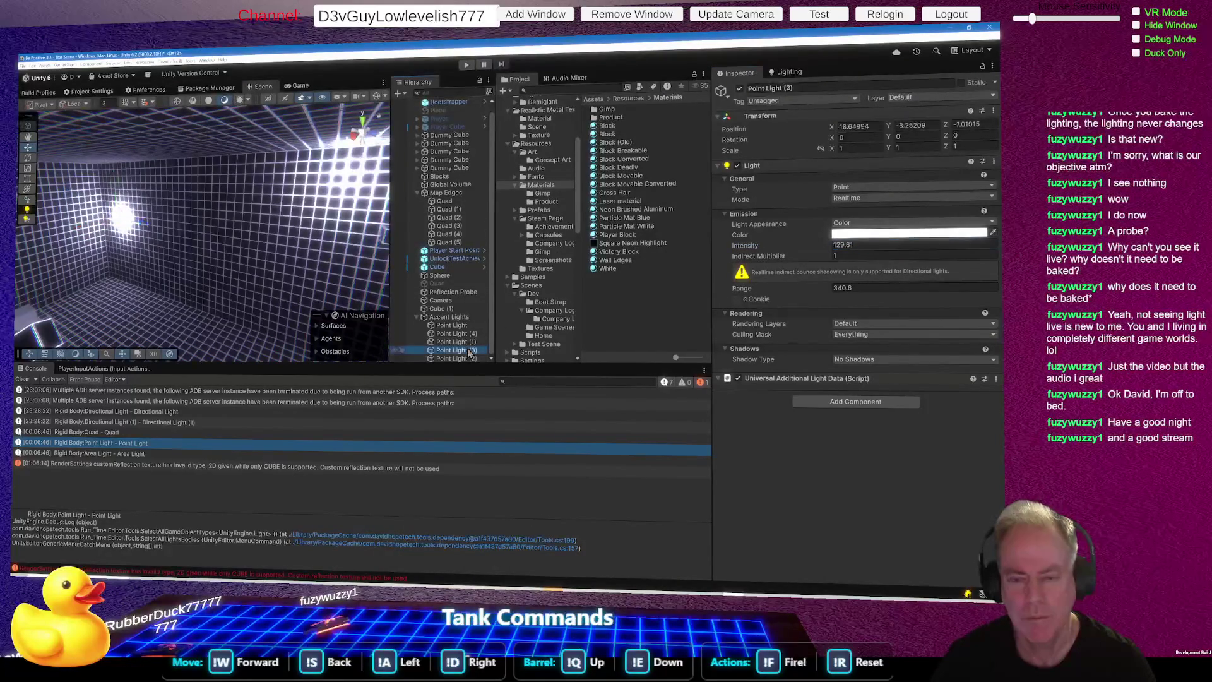
pyautogui.moveTo(337, 269)
pyautogui.mouseDown()
pyautogui.moveTo(114, 245)
pyautogui.moveTo(137, 260)
pyautogui.mouseUp()
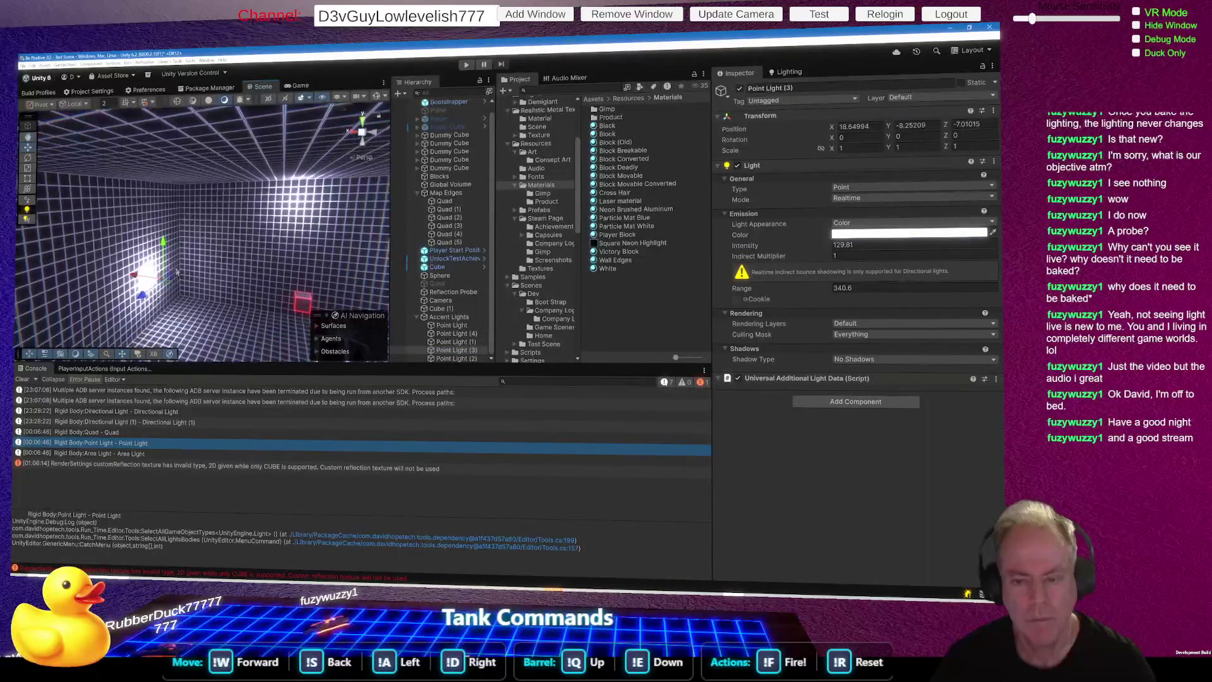
pyautogui.click(455, 342)
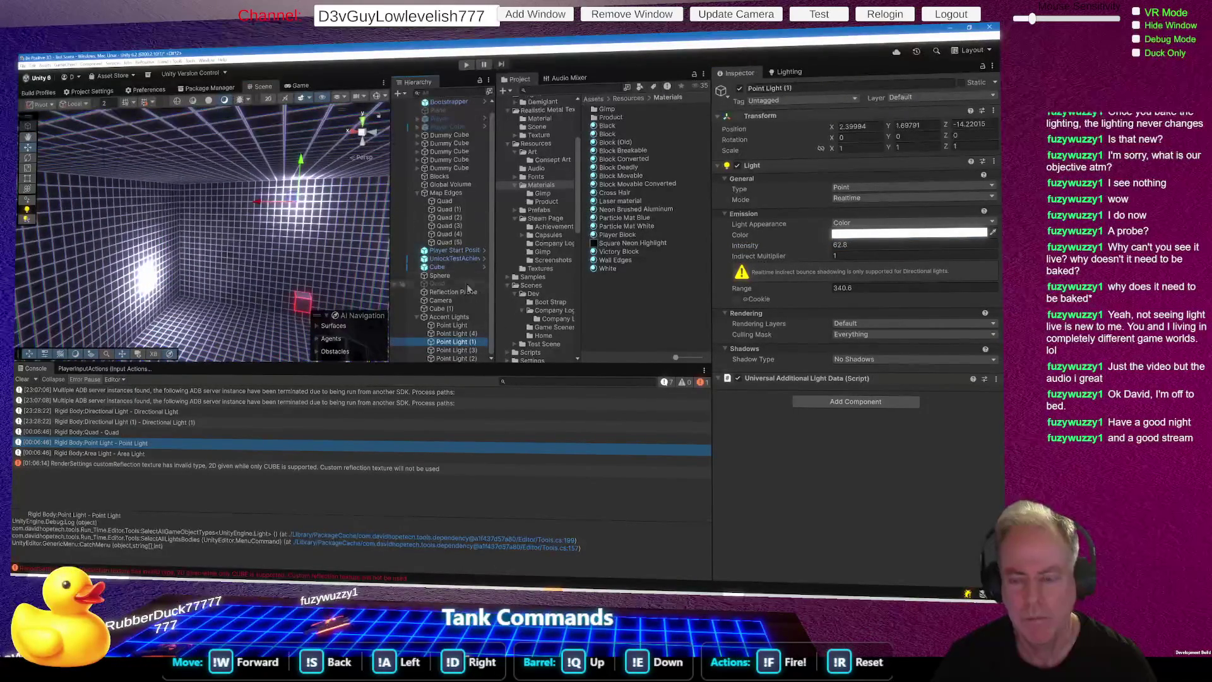
pyautogui.click(748, 248)
pyautogui.moveTo(748, 247)
pyautogui.mouseDown()
pyautogui.moveTo(937, 243)
pyautogui.moveTo(881, 252)
pyautogui.mouseUp()
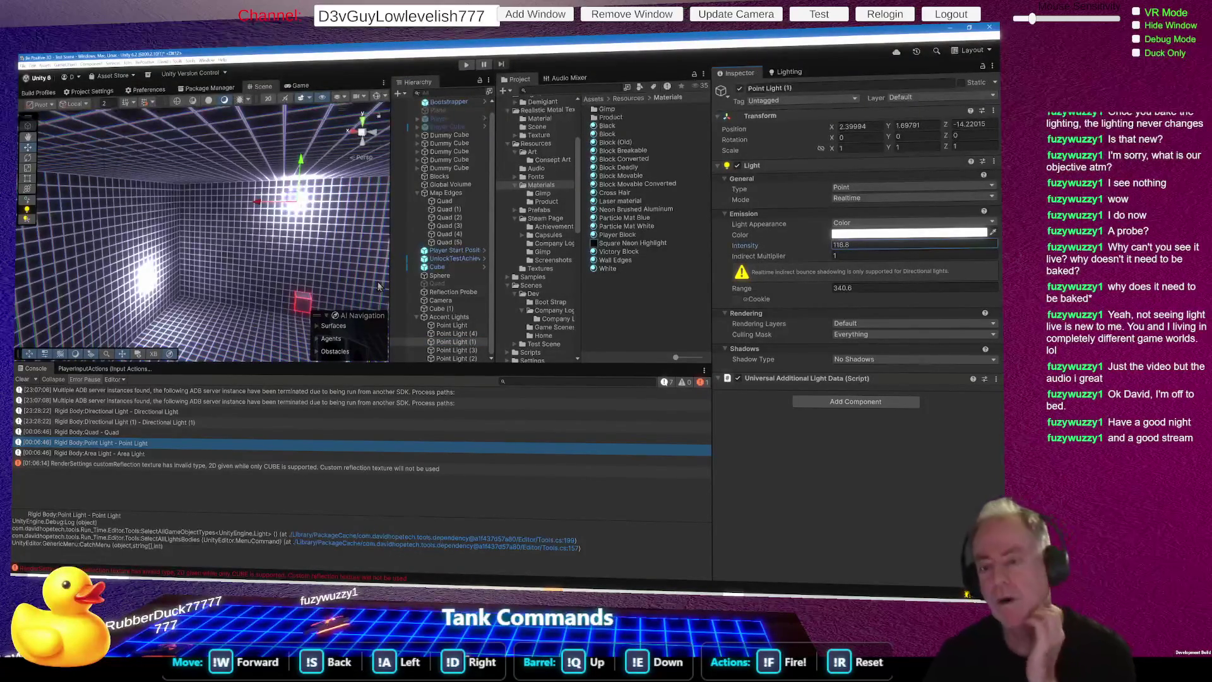
# Step: Create a Light > Directional Light inside the Accent Lights group
pyautogui.rightClick(462, 260)
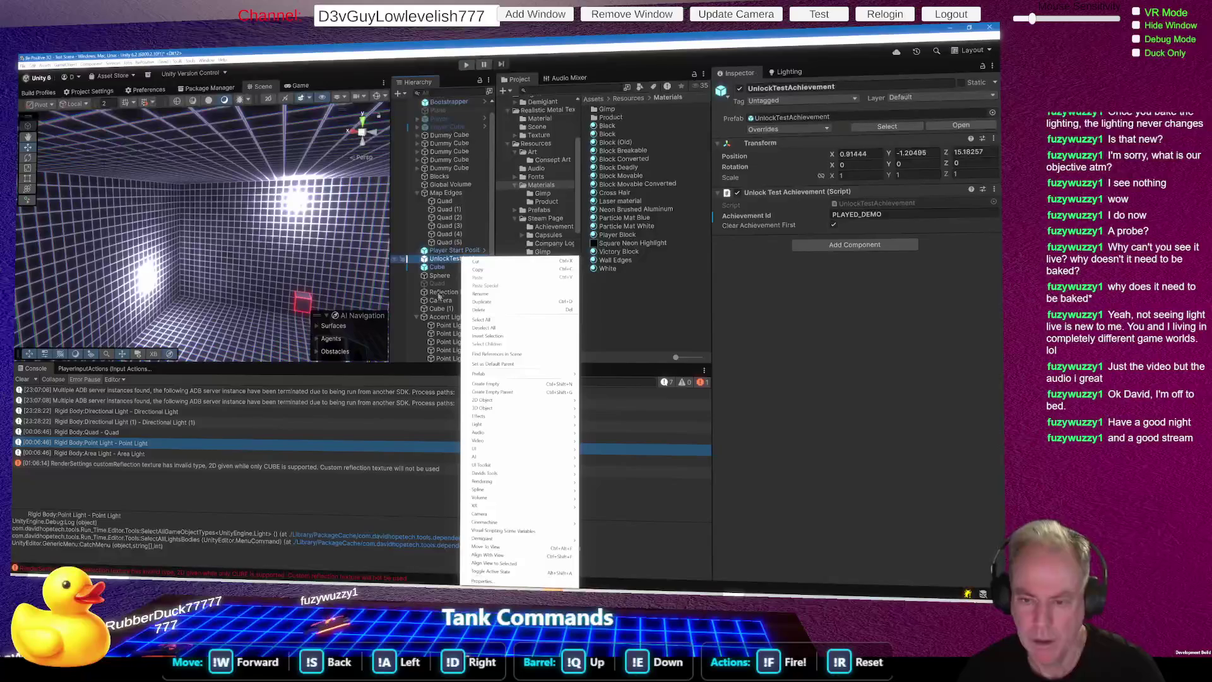
pyautogui.click(435, 319)
pyautogui.rightClick(440, 317)
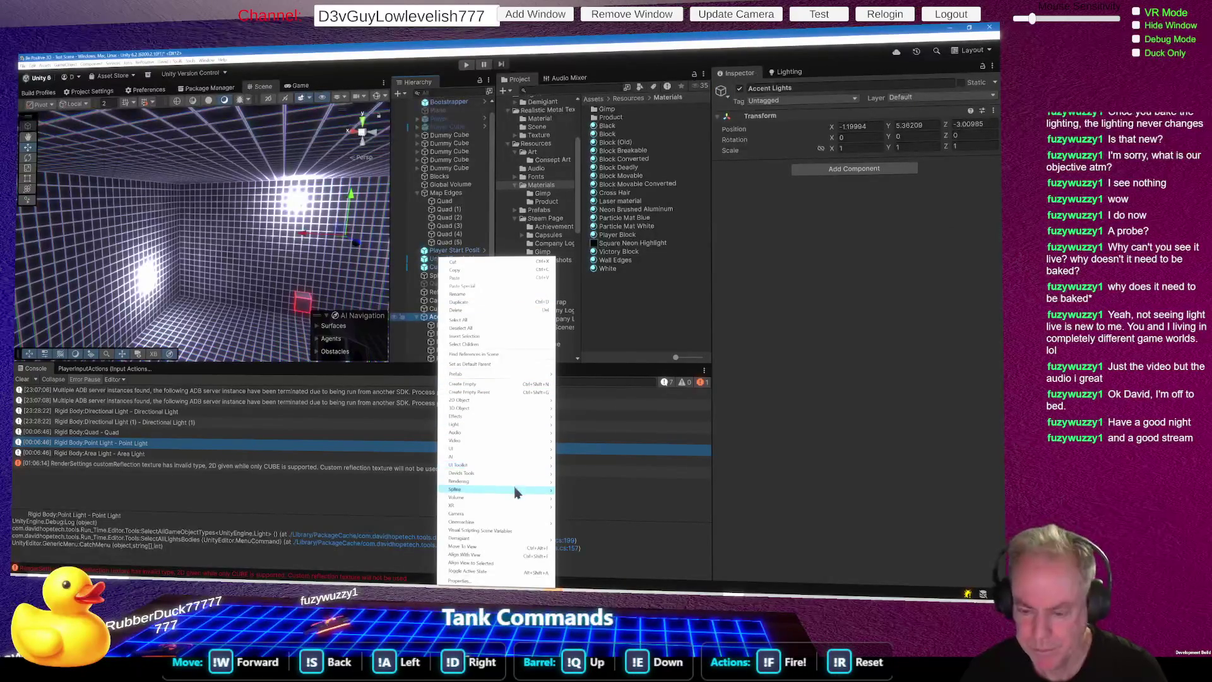
pyautogui.moveTo(512, 499)
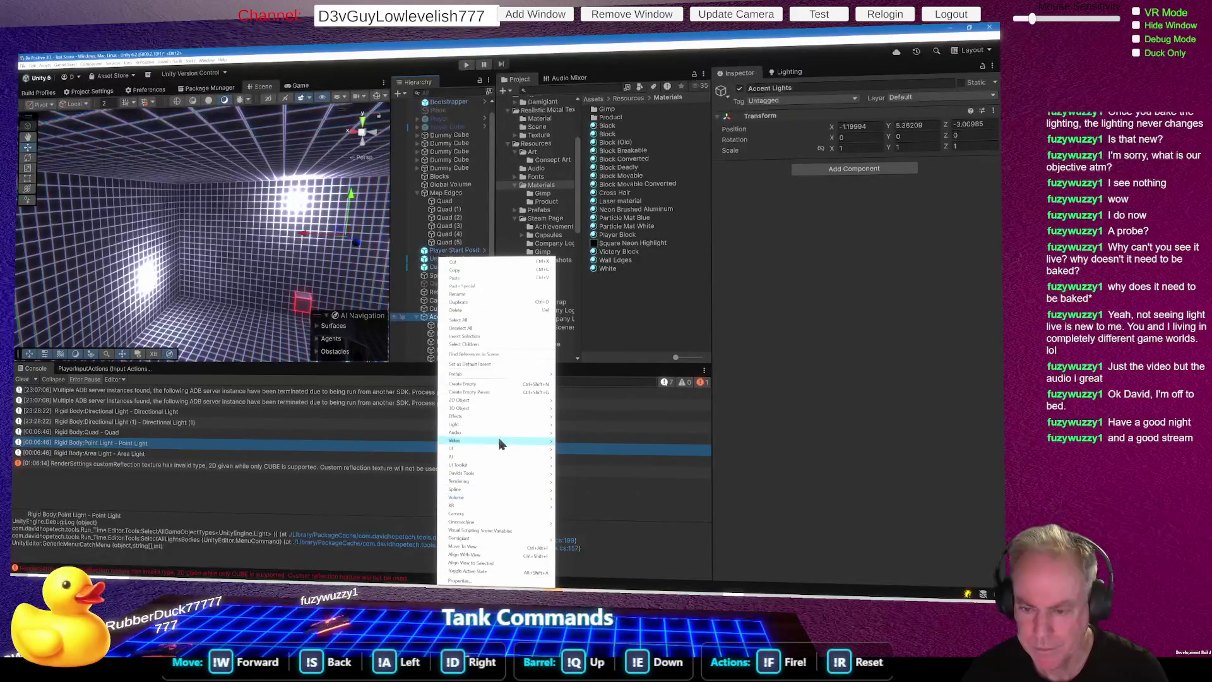
pyautogui.moveTo(495, 466)
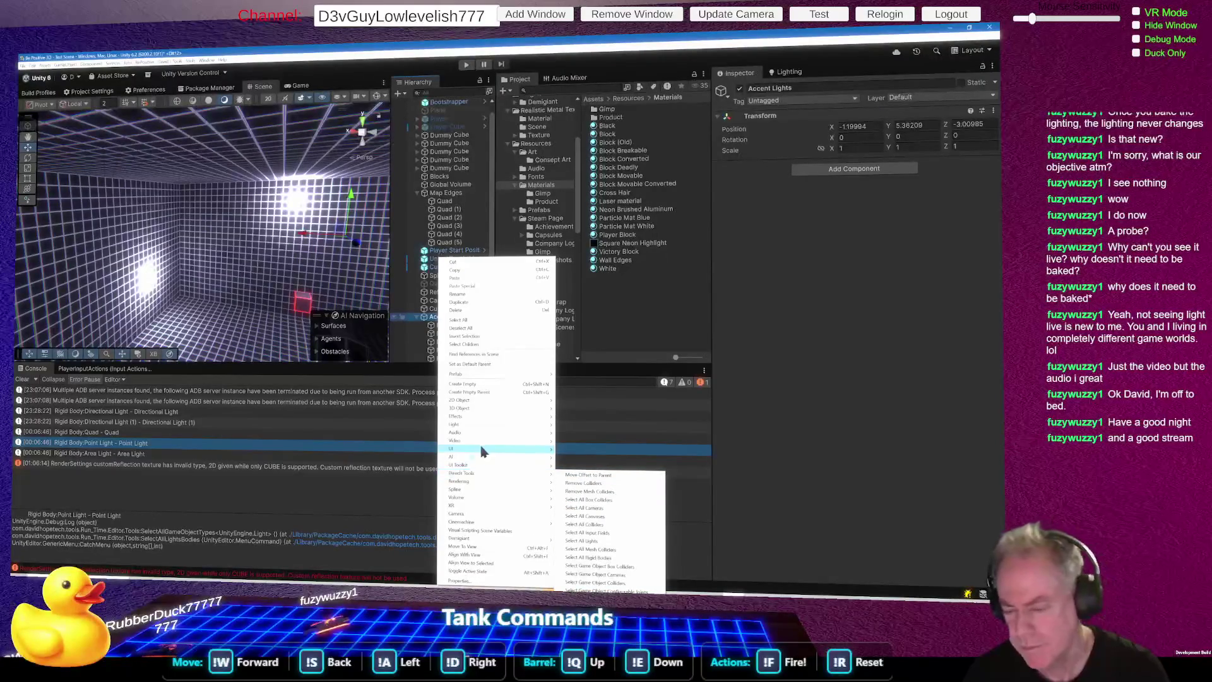
pyautogui.moveTo(486, 432)
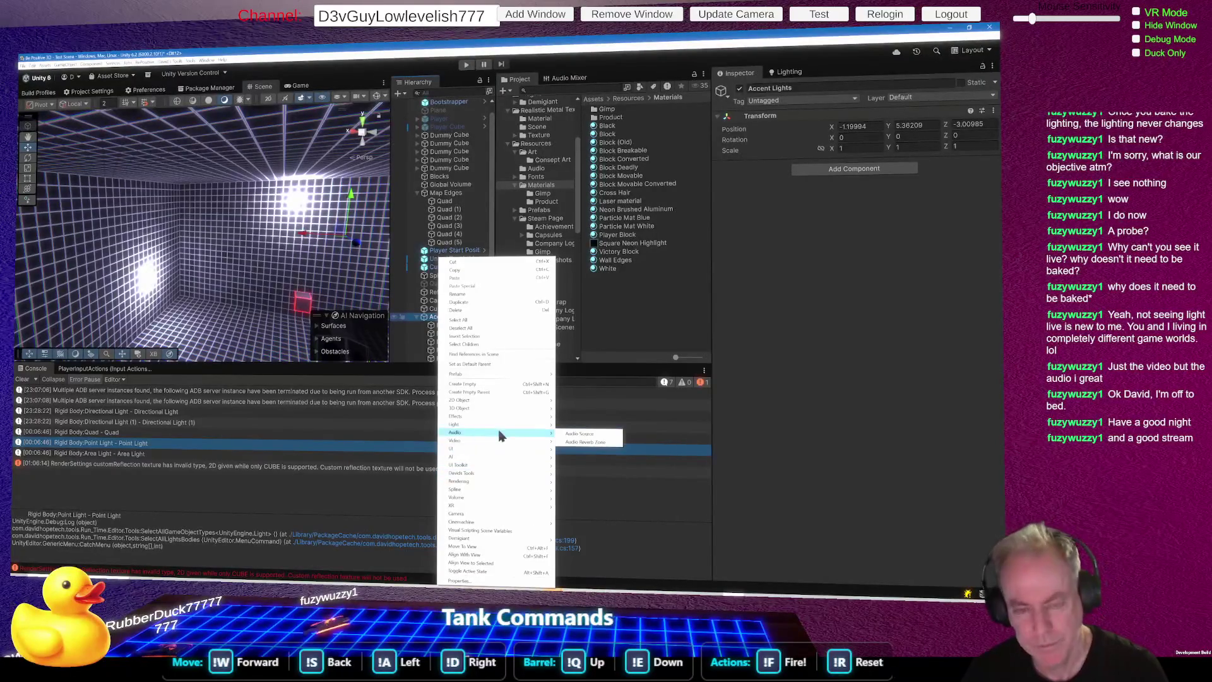
pyautogui.click(350, 405)
pyautogui.rightClick(450, 322)
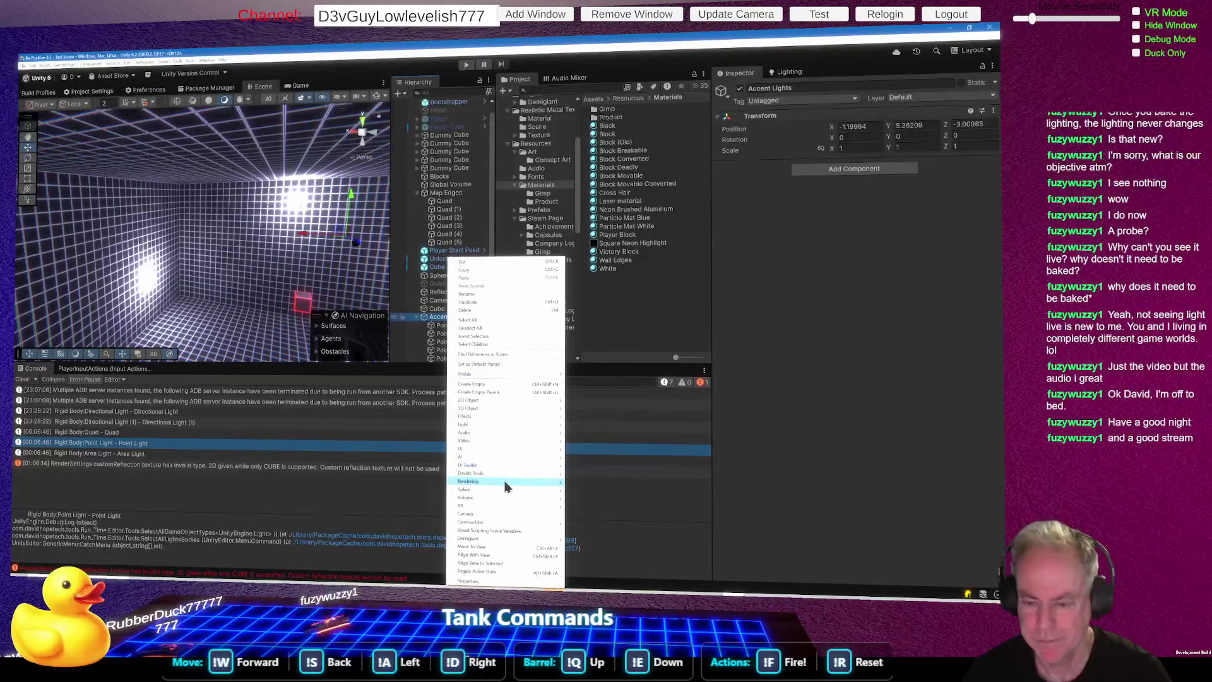
pyautogui.moveTo(496, 468)
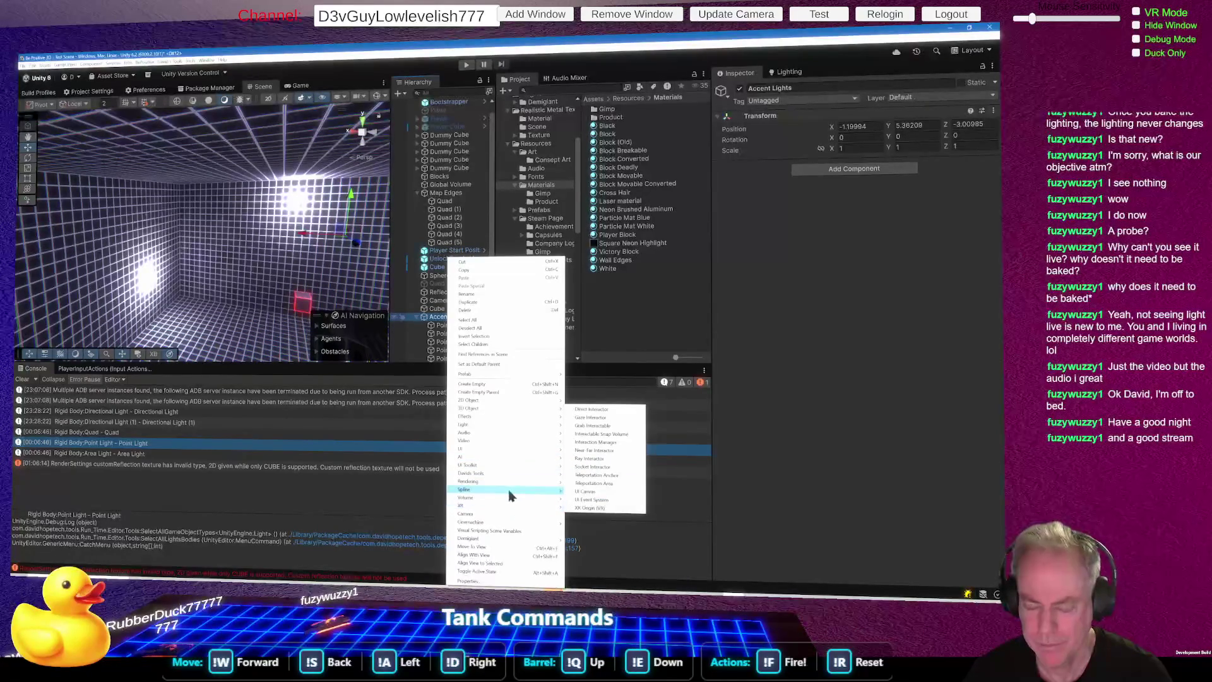
pyautogui.moveTo(505, 429)
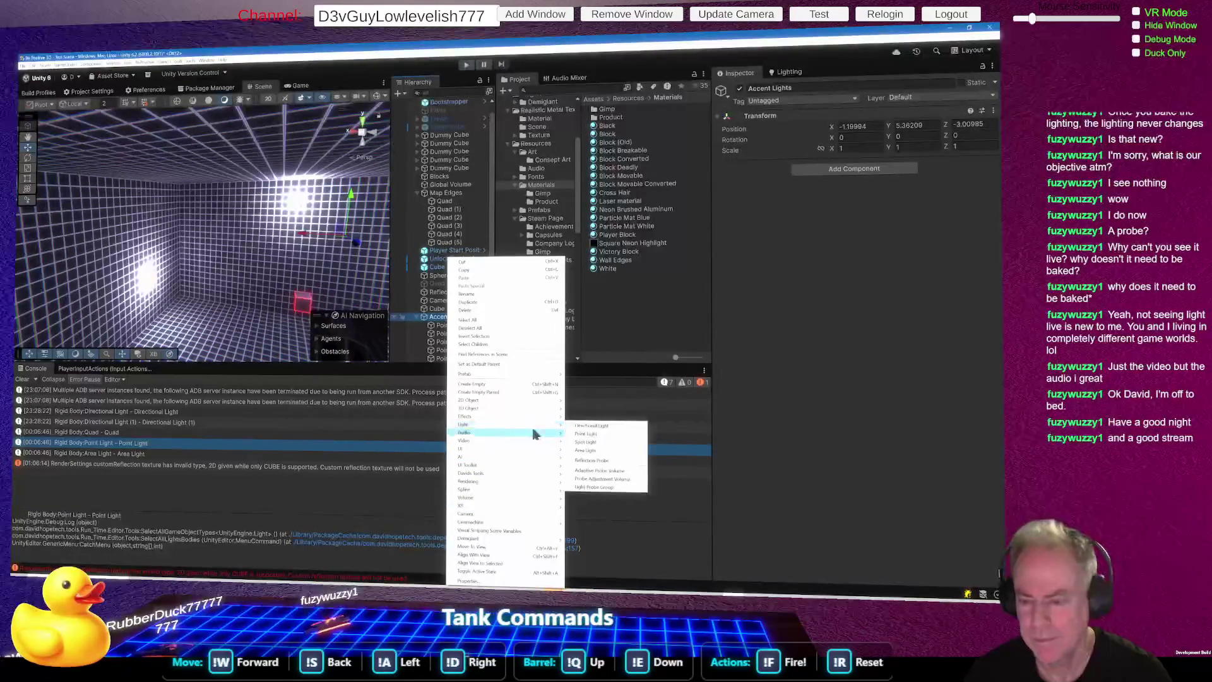
pyautogui.click(601, 427)
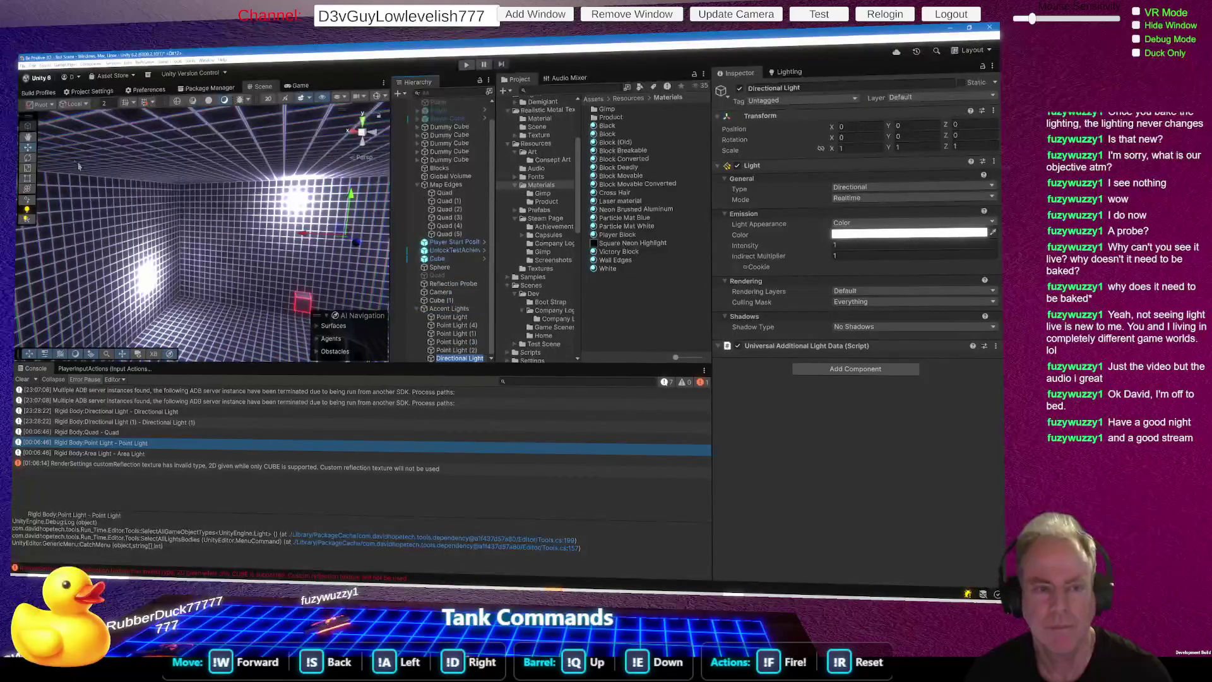
# Step: Set the Directional Light's intensity to 2 and rotate it to X 66.384, Y 24.552, Z -76.585
pyautogui.moveTo(744, 251); pyautogui.dragTo(997, 250)
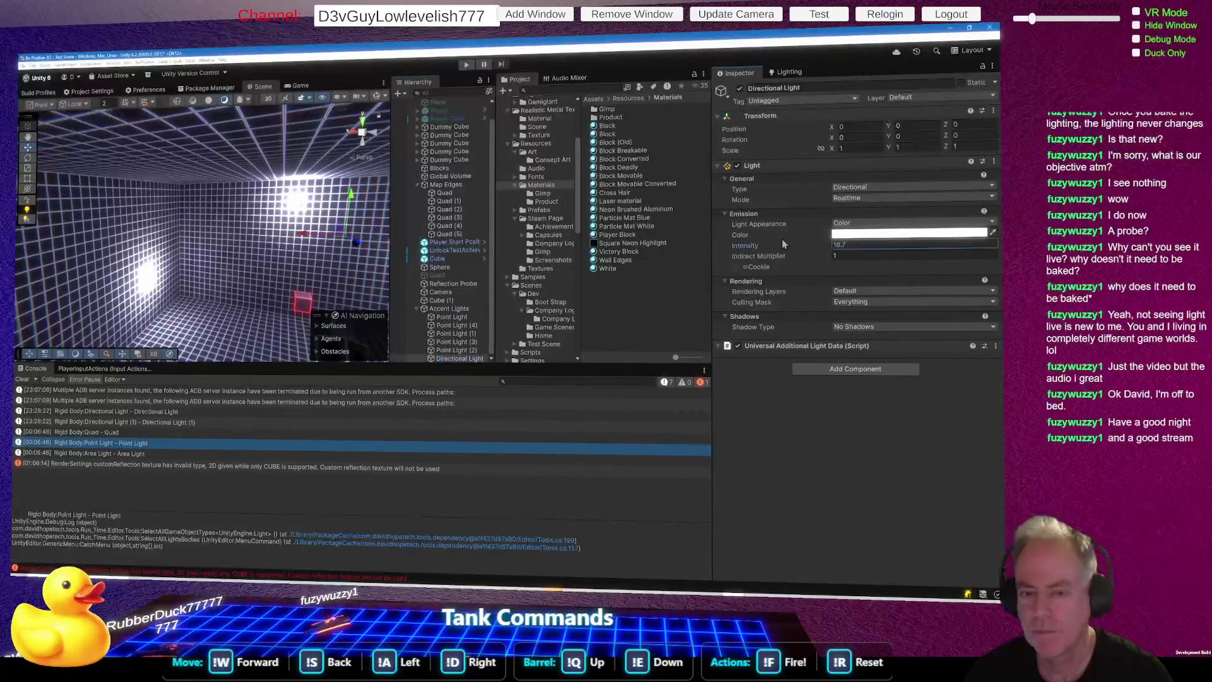
pyautogui.click(27, 157)
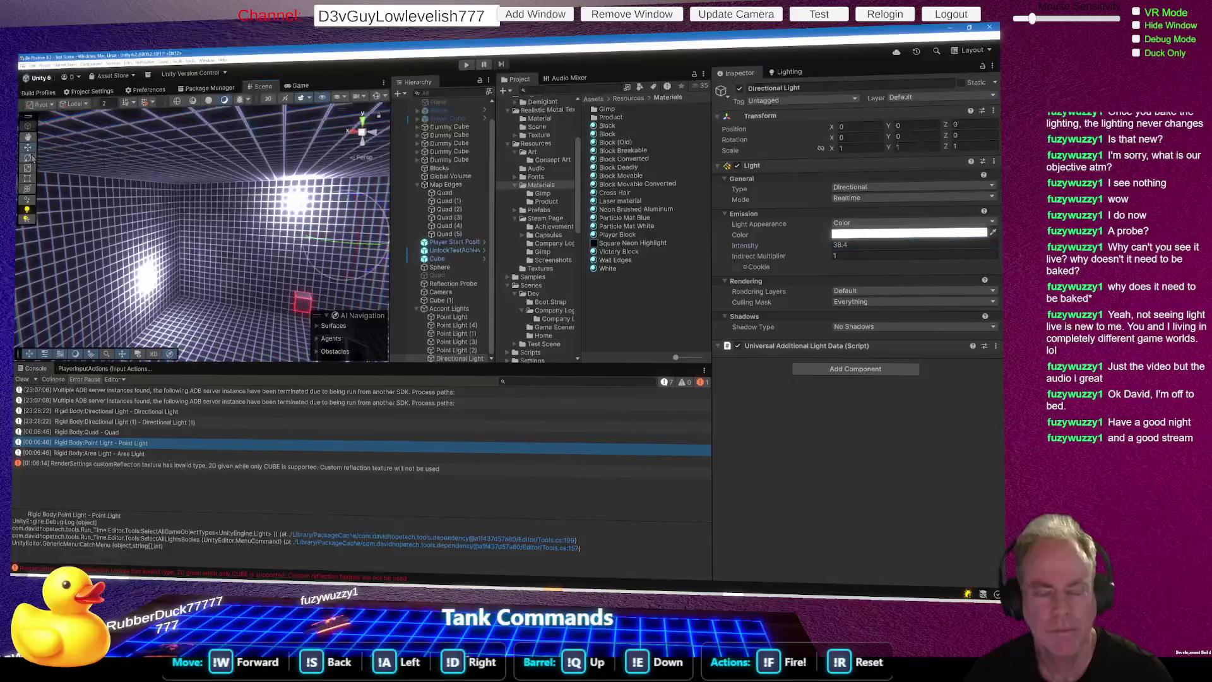
pyautogui.moveTo(355, 246)
pyautogui.mouseDown()
pyautogui.moveTo(329, 248)
pyautogui.moveTo(344, 246)
pyautogui.mouseUp()
pyautogui.moveTo(337, 198)
pyautogui.mouseDown()
pyautogui.moveTo(183, 233)
pyautogui.moveTo(255, 226)
pyautogui.mouseUp()
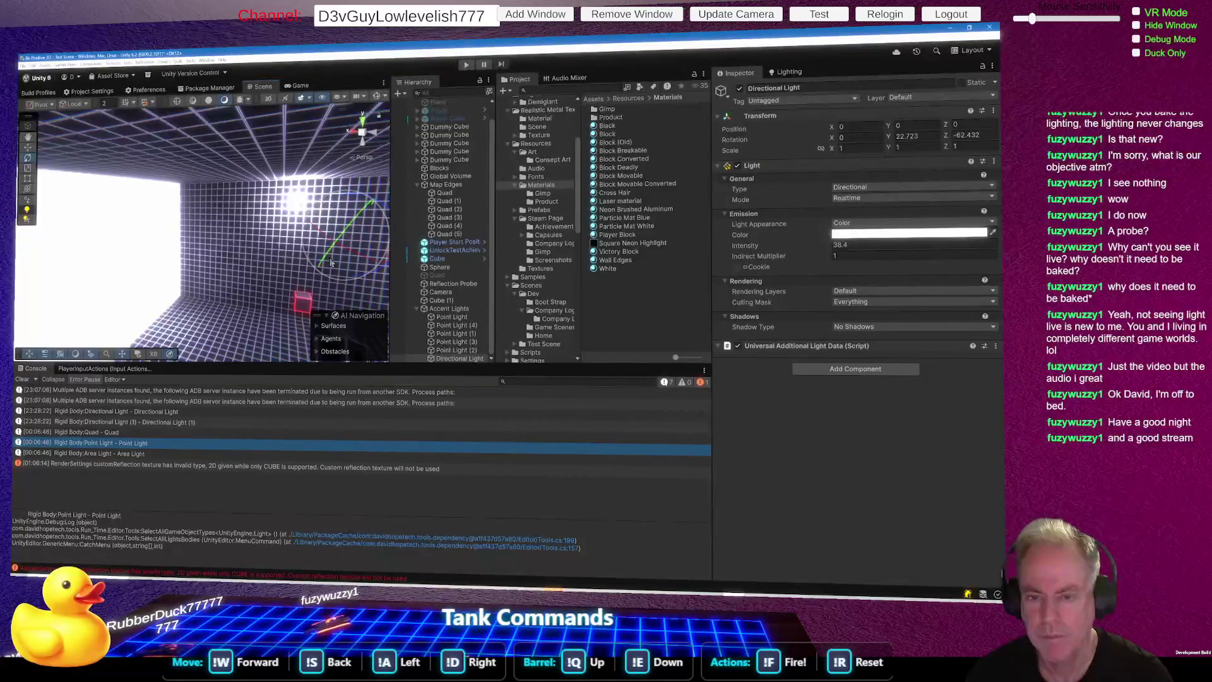
pyautogui.moveTo(326, 260); pyautogui.dragTo(350, 231)
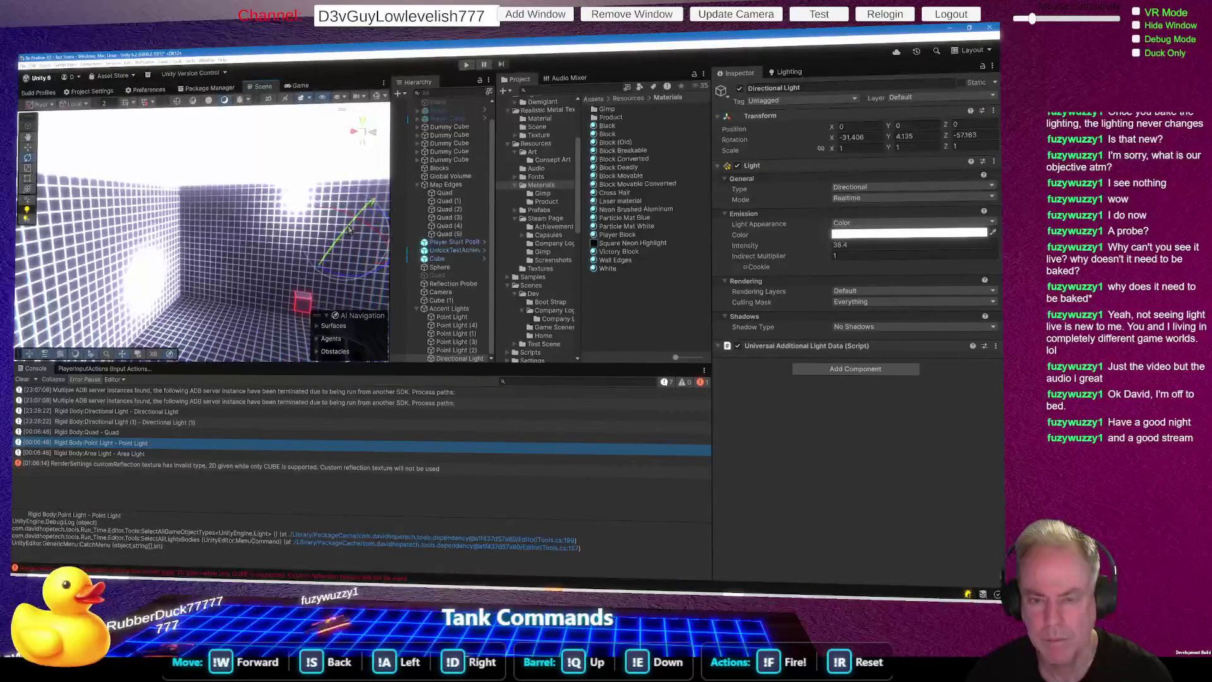
pyautogui.click(870, 246)
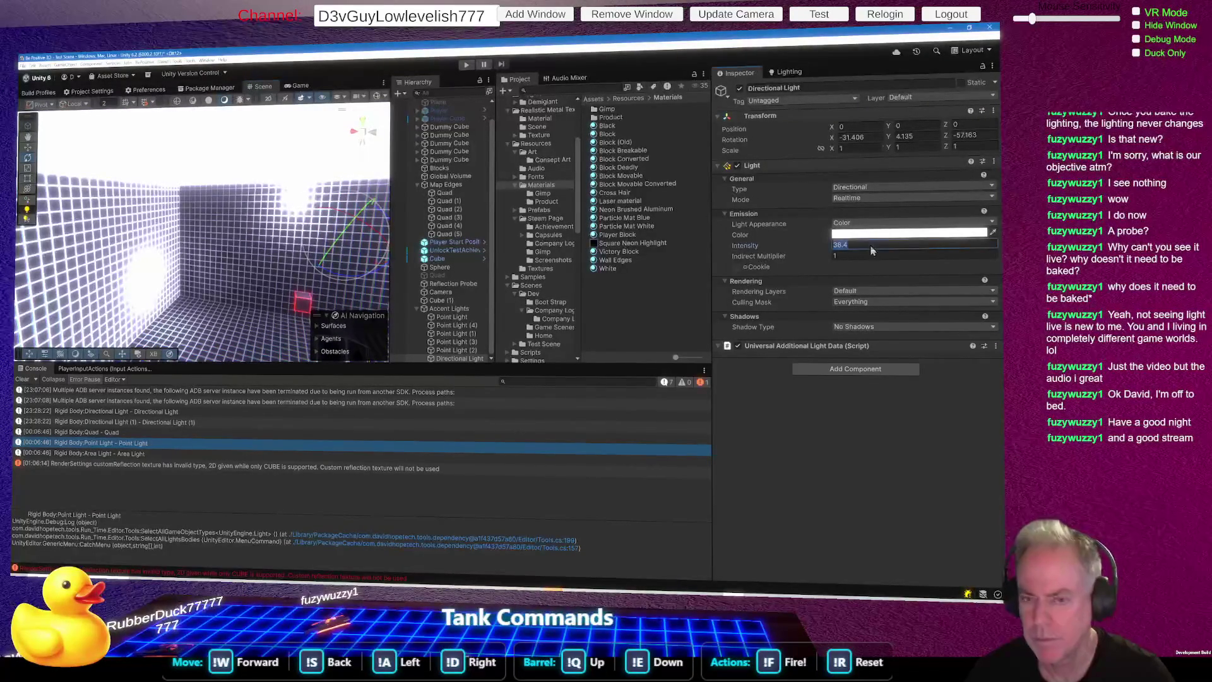
pyautogui.write('1')
pyautogui.press('BackSpace')
pyautogui.write('2')
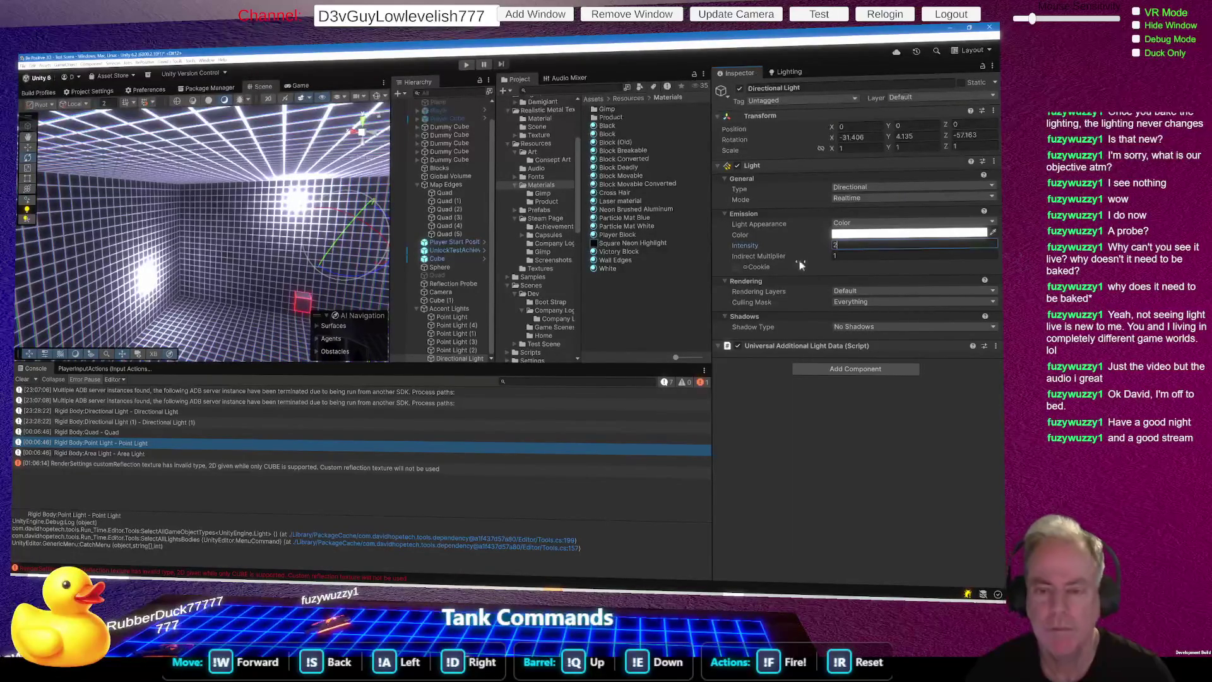
pyautogui.moveTo(358, 222); pyautogui.dragTo(293, 298)
pyautogui.moveTo(377, 246)
pyautogui.mouseDown()
pyautogui.moveTo(389, 283)
pyautogui.moveTo(410, 275)
pyautogui.moveTo(284, 341)
pyautogui.mouseUp()
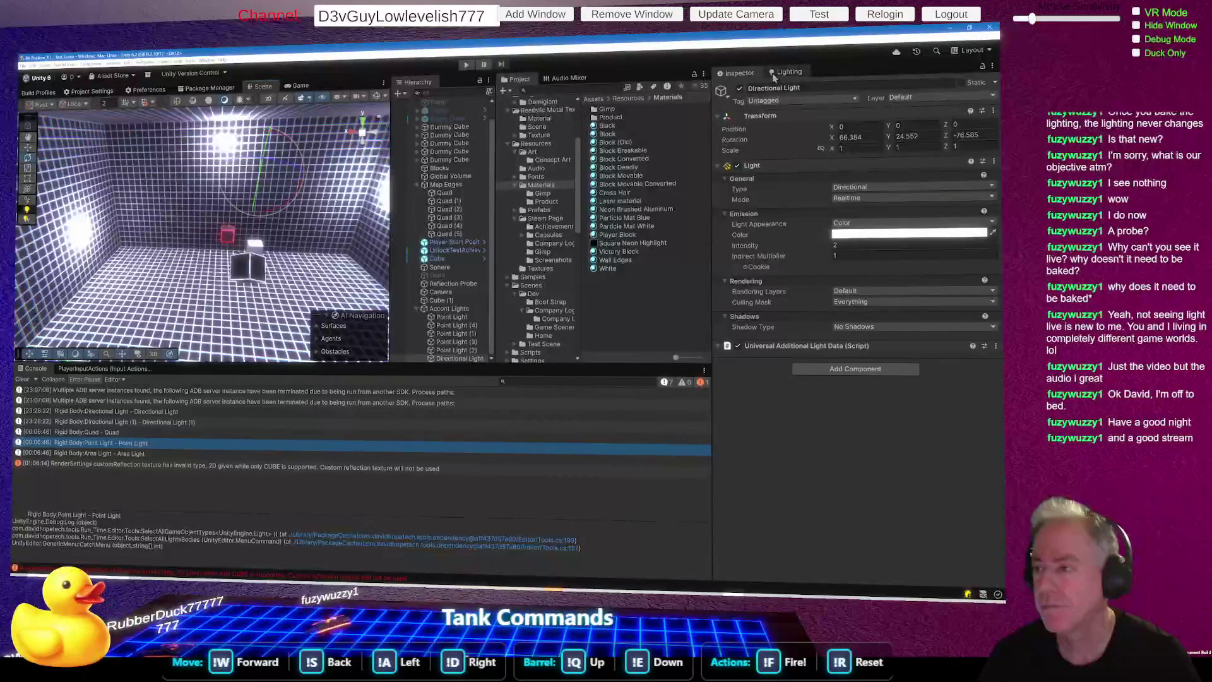
# Step: Start a lighting bake with Generate Lighting, then switch to the Twitch browser window
pyautogui.click(789, 72)
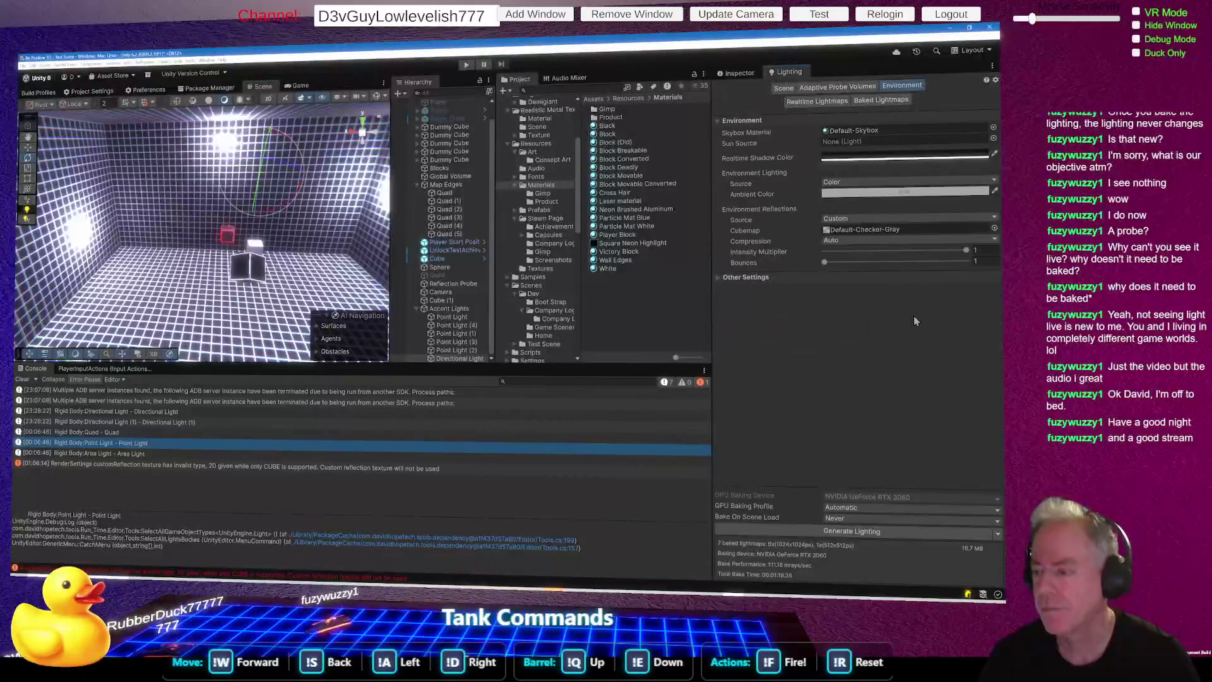
pyautogui.click(859, 533)
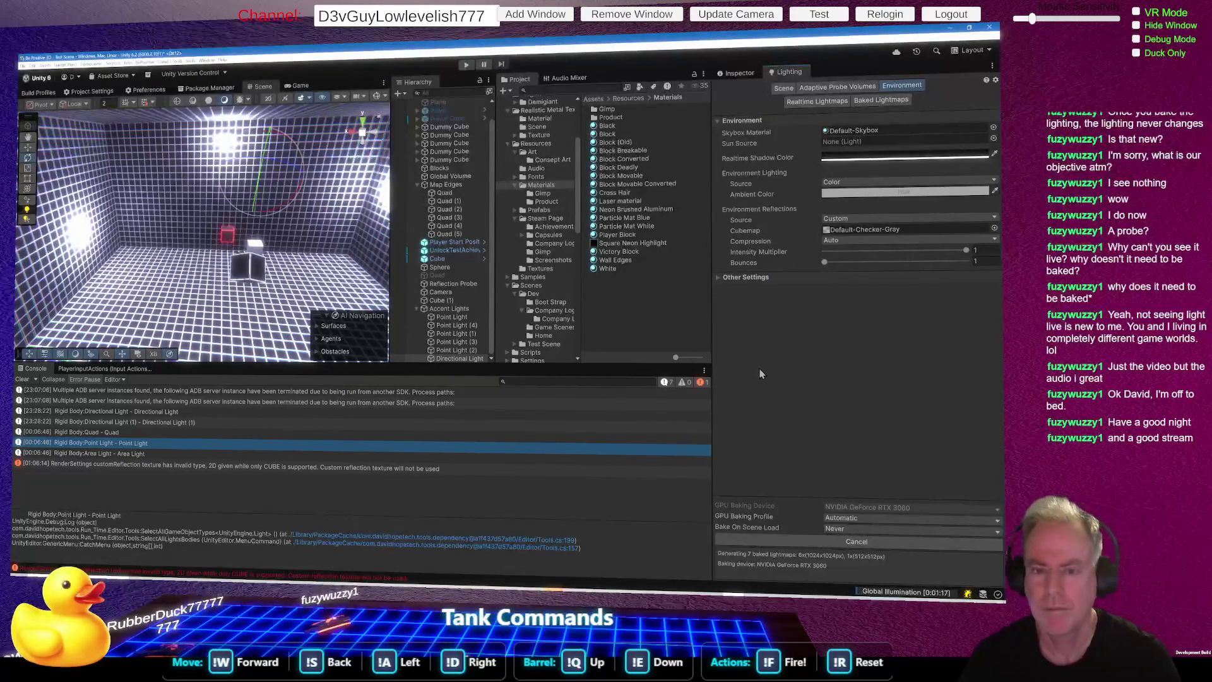
pyautogui.hotkey('alt', 'Tab')
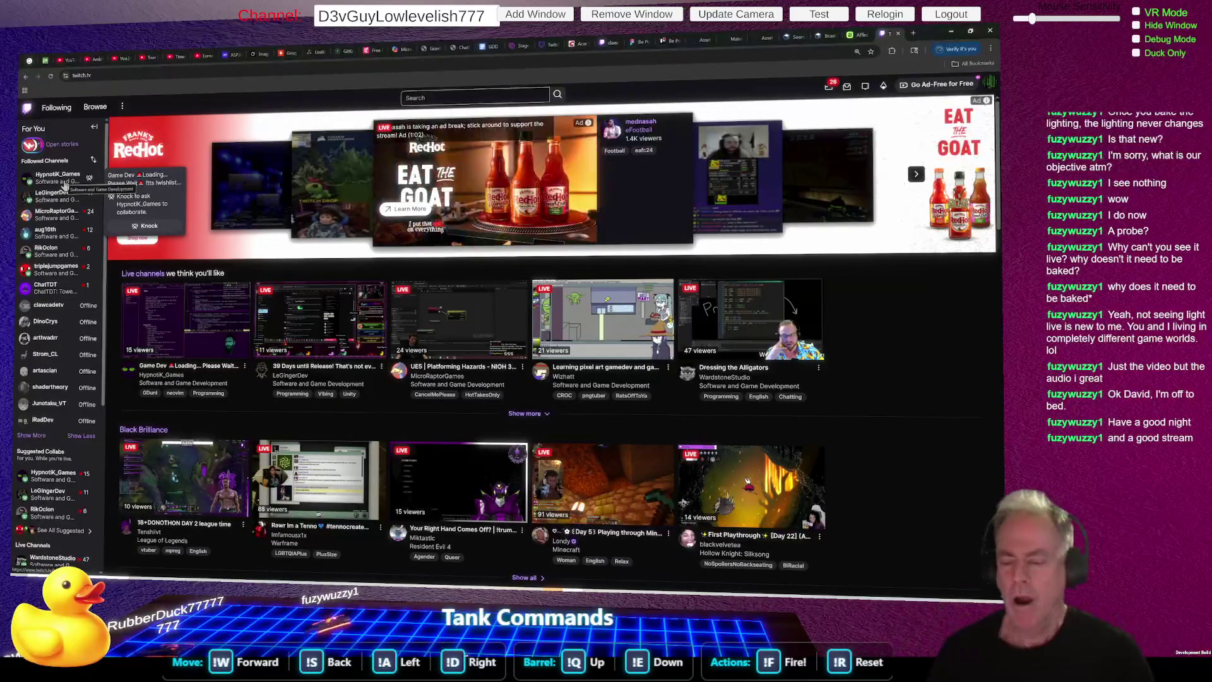
# Step: Switch from the Twitch browser back to the Unity Editor while the lightmap bake runs
pyautogui.hotkey('alt', 'Tab')
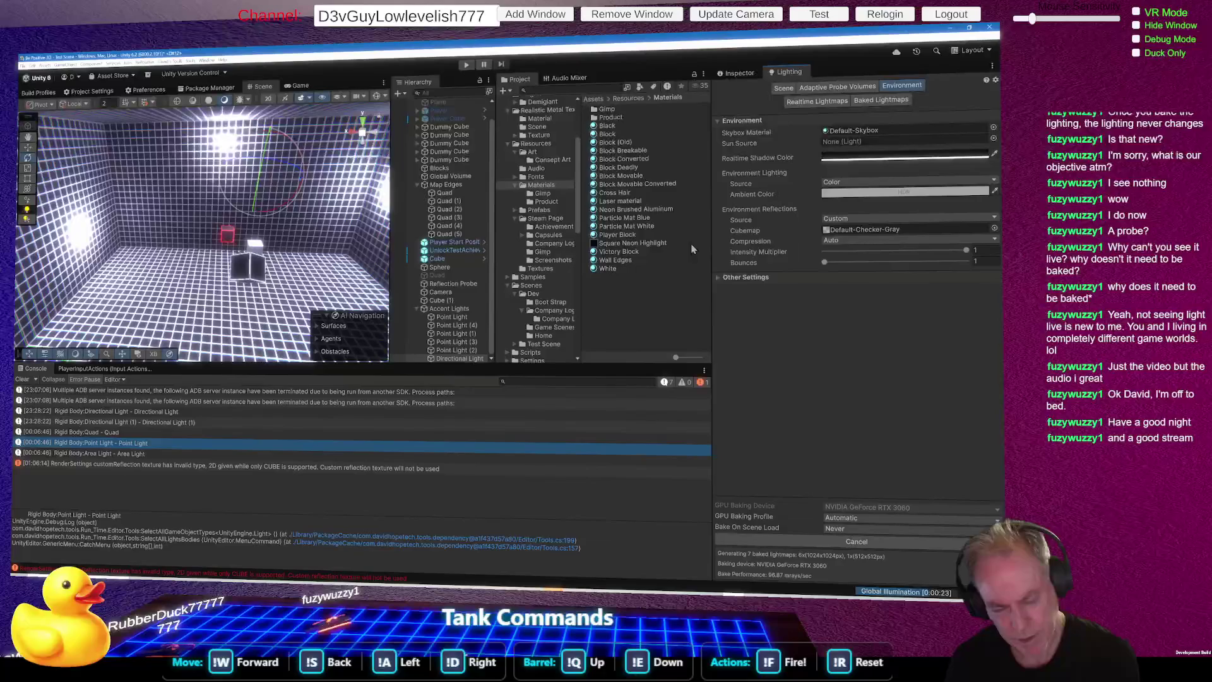
# Step: Clear all earlier log messages from the Console window
pyautogui.click(22, 378)
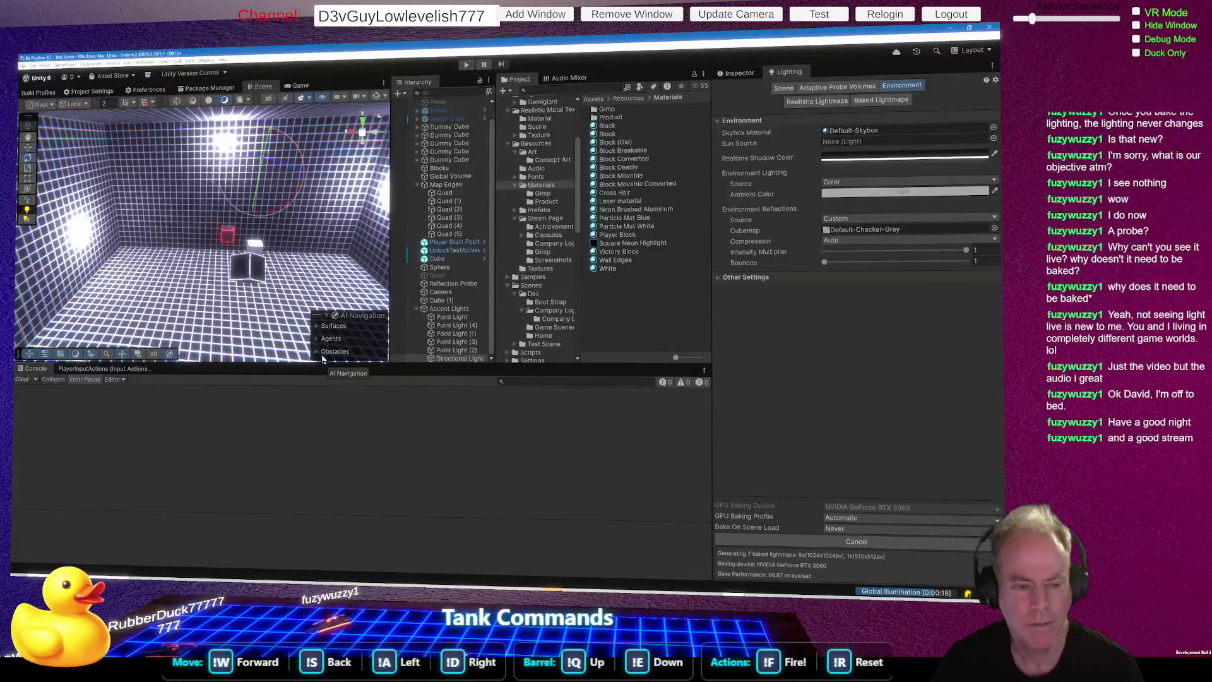
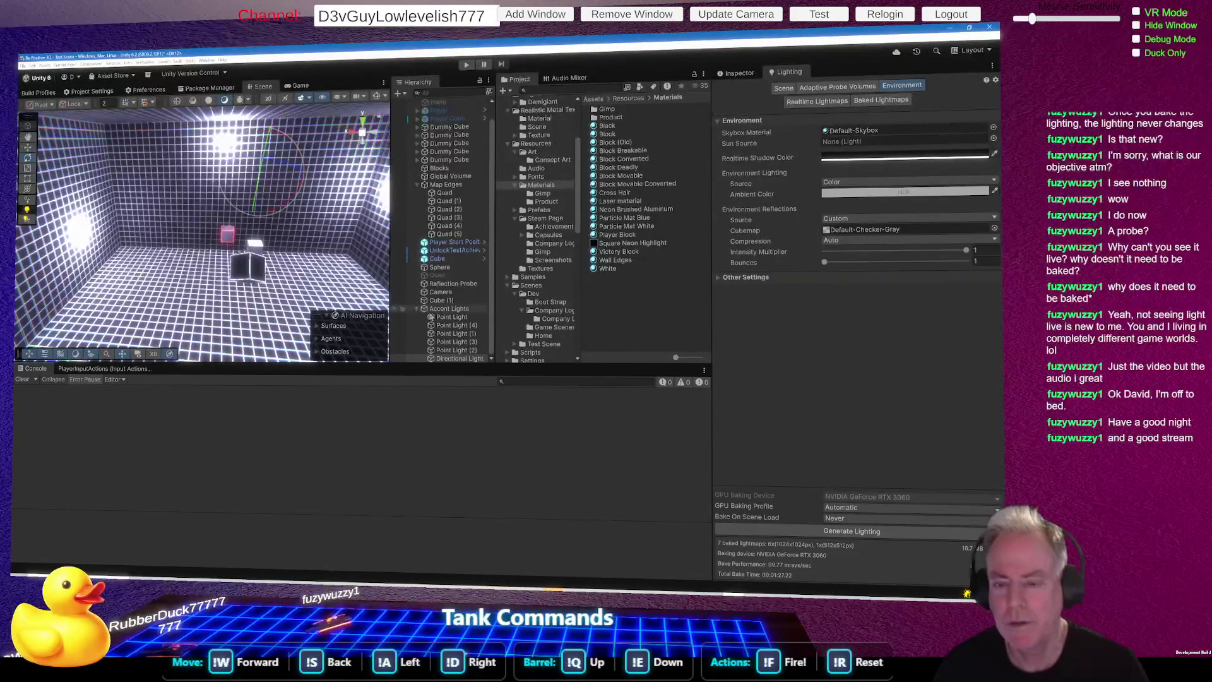
# Step: Disable the Accent Lights group so only the cube's glowing red edges remain lit
pyautogui.click(447, 309)
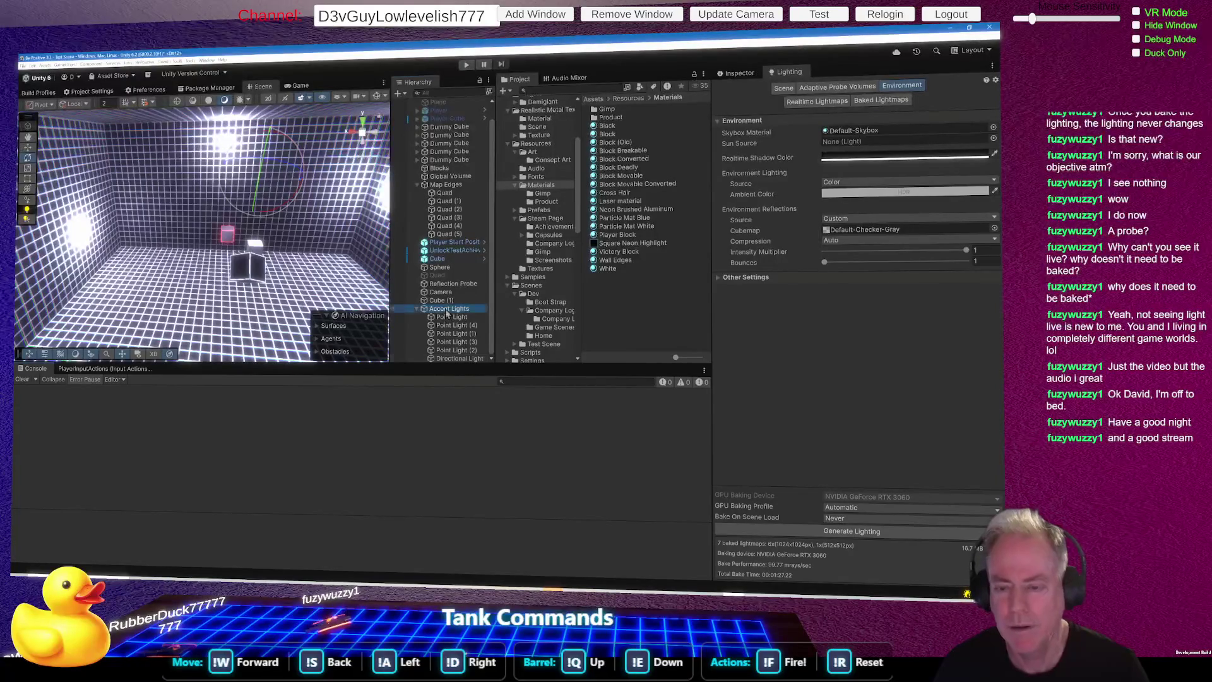
pyautogui.click(746, 74)
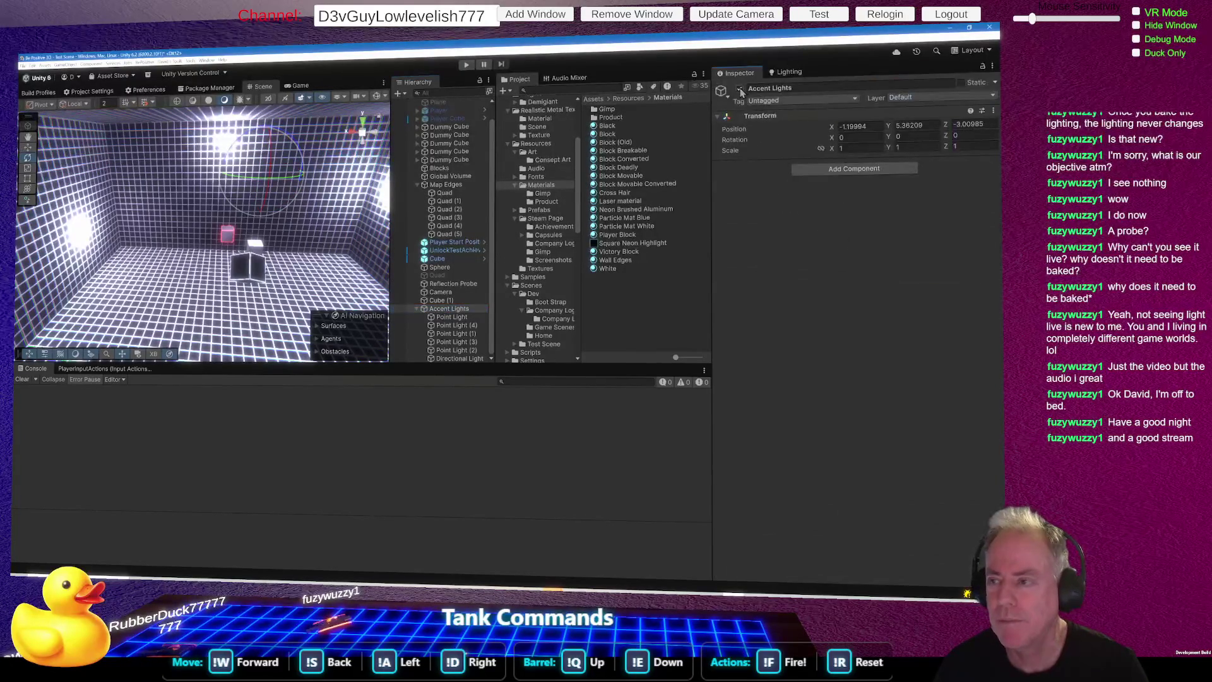
pyautogui.click(740, 89)
pyautogui.moveTo(213, 294)
pyautogui.mouseDown()
pyautogui.moveTo(195, 278)
pyautogui.moveTo(643, 250)
pyautogui.moveTo(703, 285)
pyautogui.moveTo(471, 345)
pyautogui.moveTo(427, 321)
pyautogui.moveTo(332, 113)
pyautogui.mouseUp()
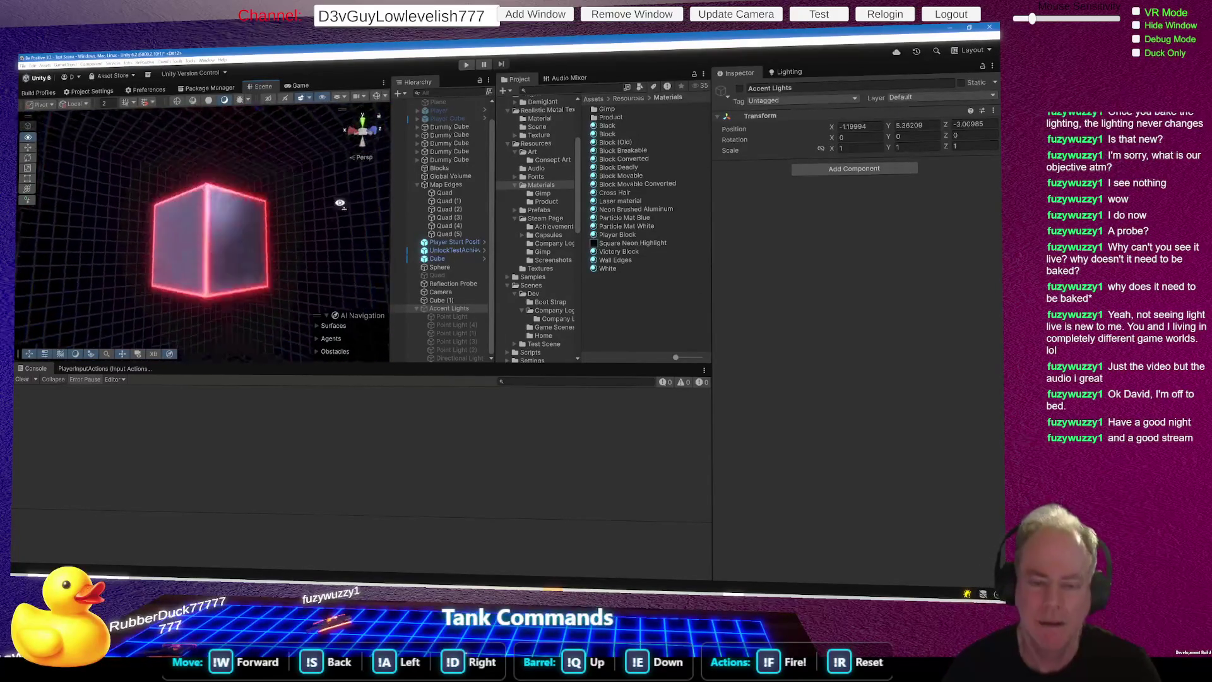
# Step: Set the Global Volume bloom Threshold to 1 and Intensity to 18
pyautogui.moveTo(383, 227); pyautogui.dragTo(457, 233)
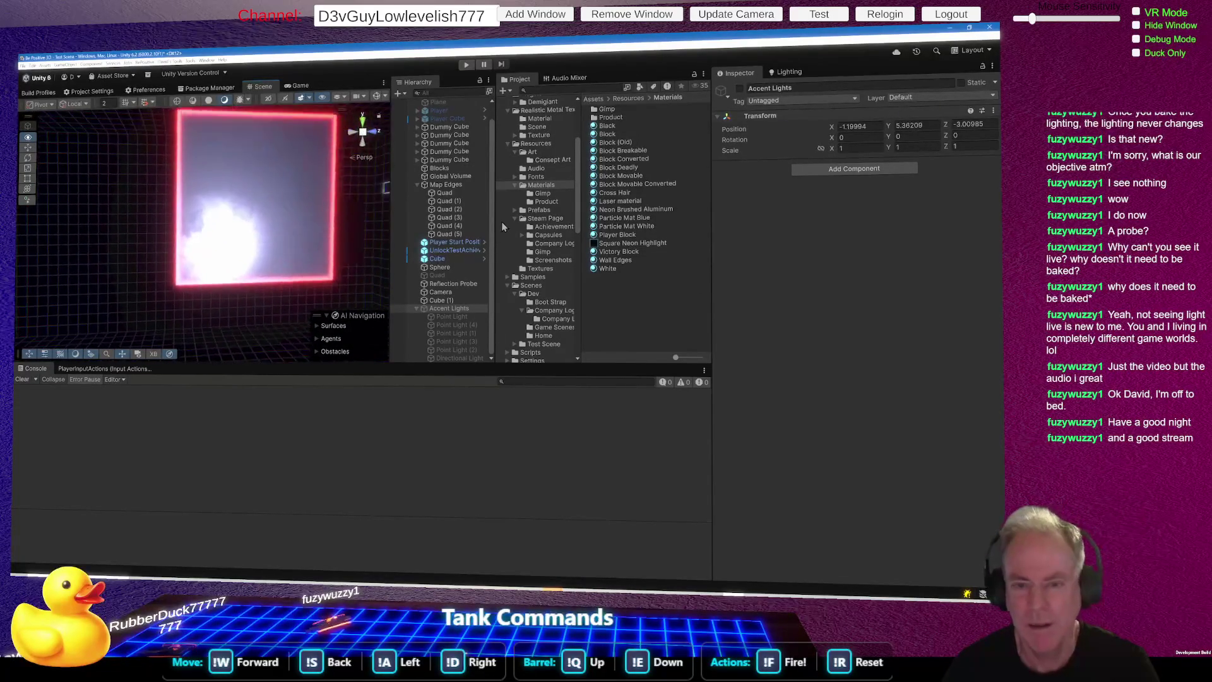
pyautogui.press('Up')
pyautogui.press('Up')
pyautogui.press('Up')
pyautogui.press('f')
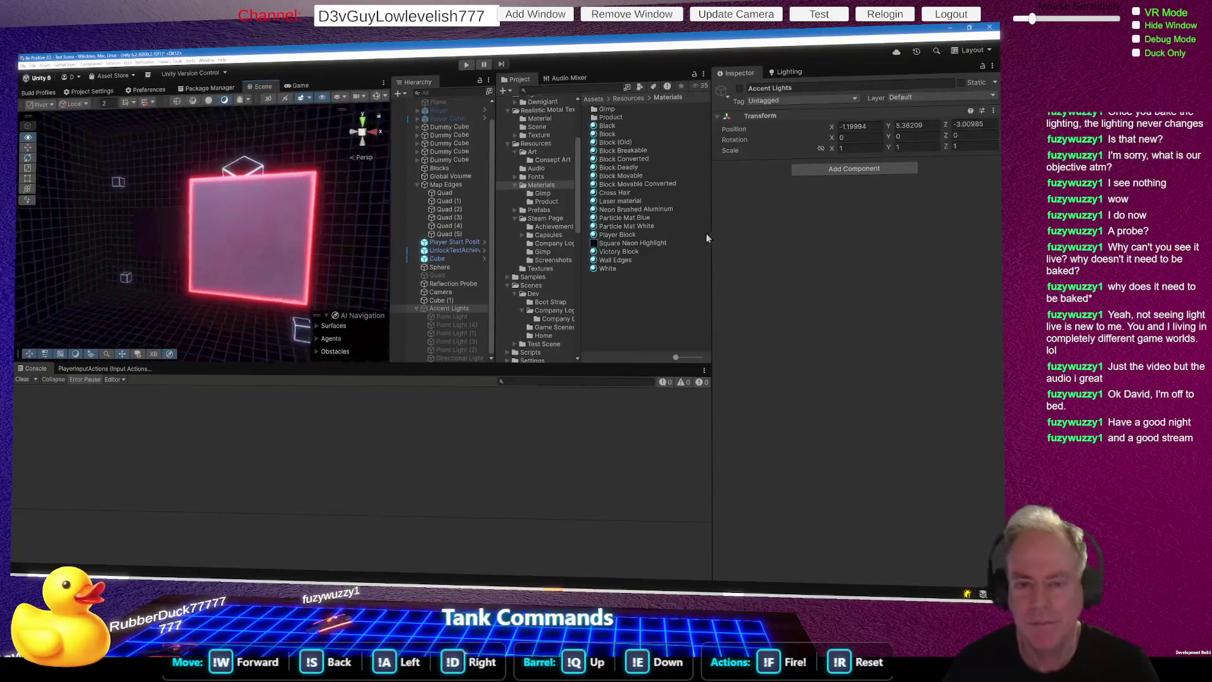
pyautogui.moveTo(225, 263)
pyautogui.mouseDown()
pyautogui.moveTo(386, 252)
pyautogui.moveTo(238, 262)
pyautogui.moveTo(116, 249)
pyautogui.moveTo(192, 230)
pyautogui.mouseUp()
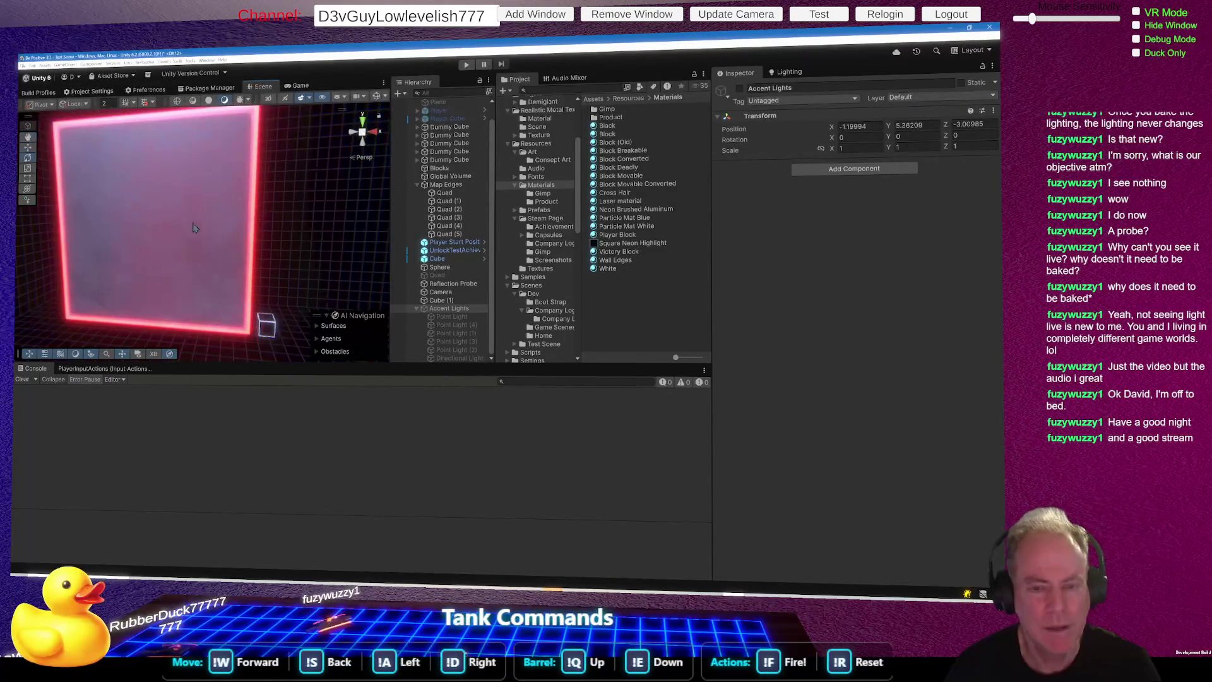
pyautogui.doubleClick(450, 176)
pyautogui.click(860, 308)
pyautogui.moveTo(750, 320); pyautogui.dragTo(870, 322)
pyautogui.press('BackSpace')
pyautogui.press('BackSpace')
pyautogui.press('BackSpace')
pyautogui.moveTo(252, 253)
pyautogui.mouseDown()
pyautogui.moveTo(420, 289)
pyautogui.moveTo(436, 278)
pyautogui.mouseUp()
pyautogui.moveTo(361, 285)
pyautogui.mouseDown()
pyautogui.moveTo(111, 262)
pyautogui.moveTo(82, 281)
pyautogui.moveTo(265, 279)
pyautogui.mouseUp()
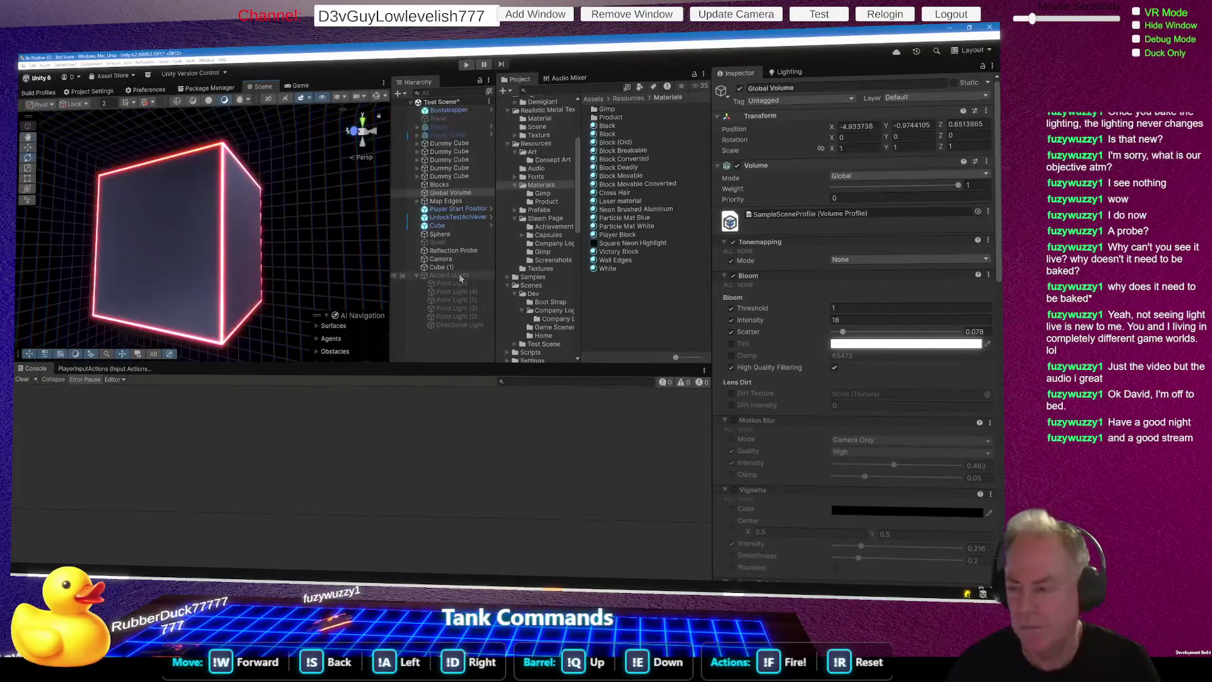
# Step: Lower the bloom Scatter to 0.07 for a tighter glow, then switch to GIMP
pyautogui.moveTo(842, 331)
pyautogui.mouseDown()
pyautogui.moveTo(879, 332)
pyautogui.moveTo(826, 335)
pyautogui.moveTo(960, 331)
pyautogui.mouseUp()
pyautogui.moveTo(272, 246); pyautogui.dragTo(407, 252)
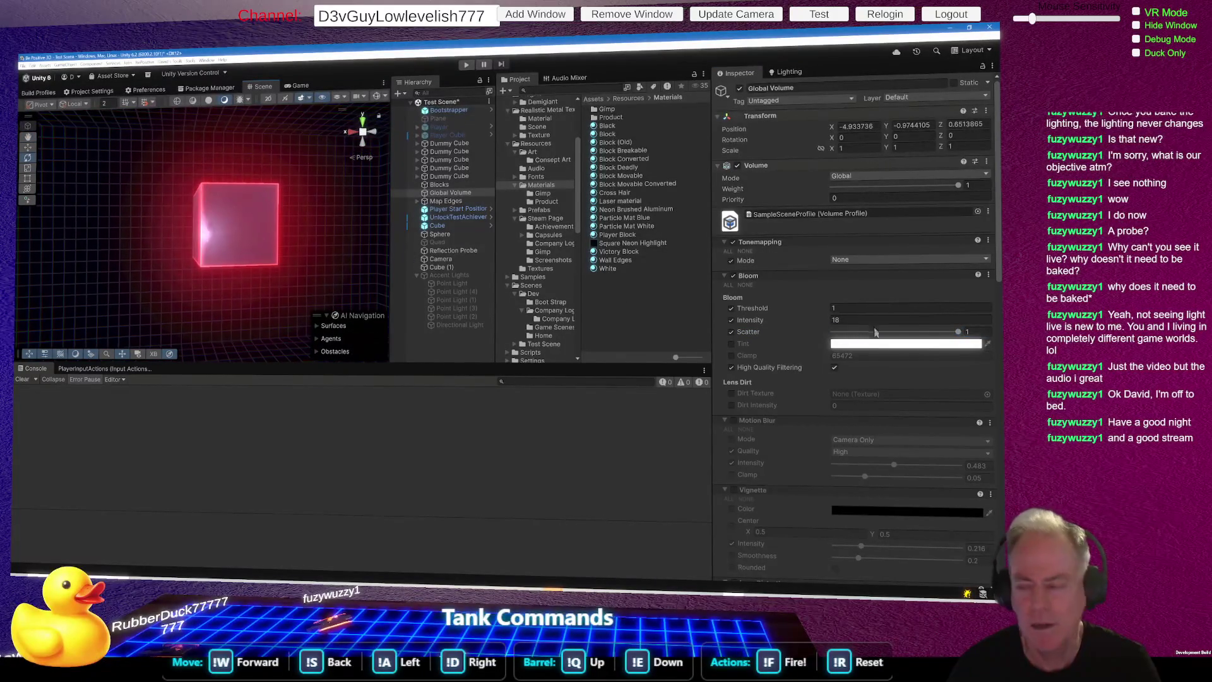
pyautogui.click(927, 332)
pyautogui.moveTo(928, 336)
pyautogui.mouseDown()
pyautogui.moveTo(818, 350)
pyautogui.moveTo(842, 341)
pyautogui.mouseUp()
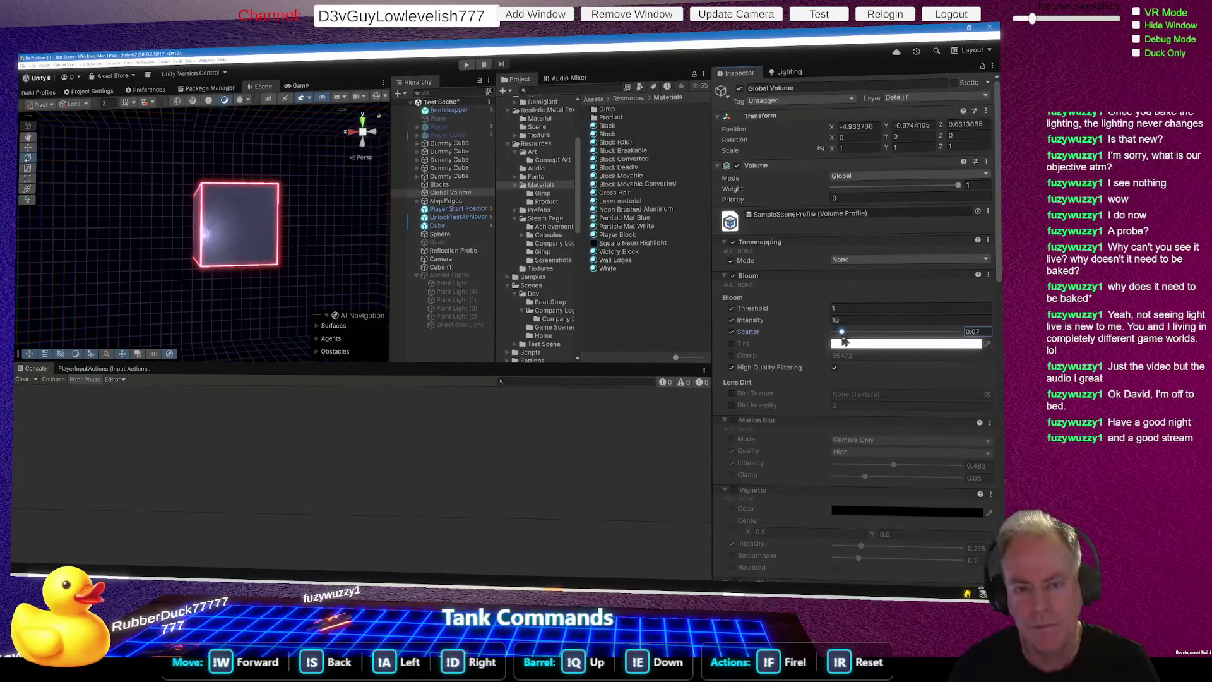
pyautogui.moveTo(183, 278)
pyautogui.mouseDown()
pyautogui.moveTo(260, 251)
pyautogui.moveTo(360, 269)
pyautogui.moveTo(445, 262)
pyautogui.moveTo(426, 262)
pyautogui.mouseUp()
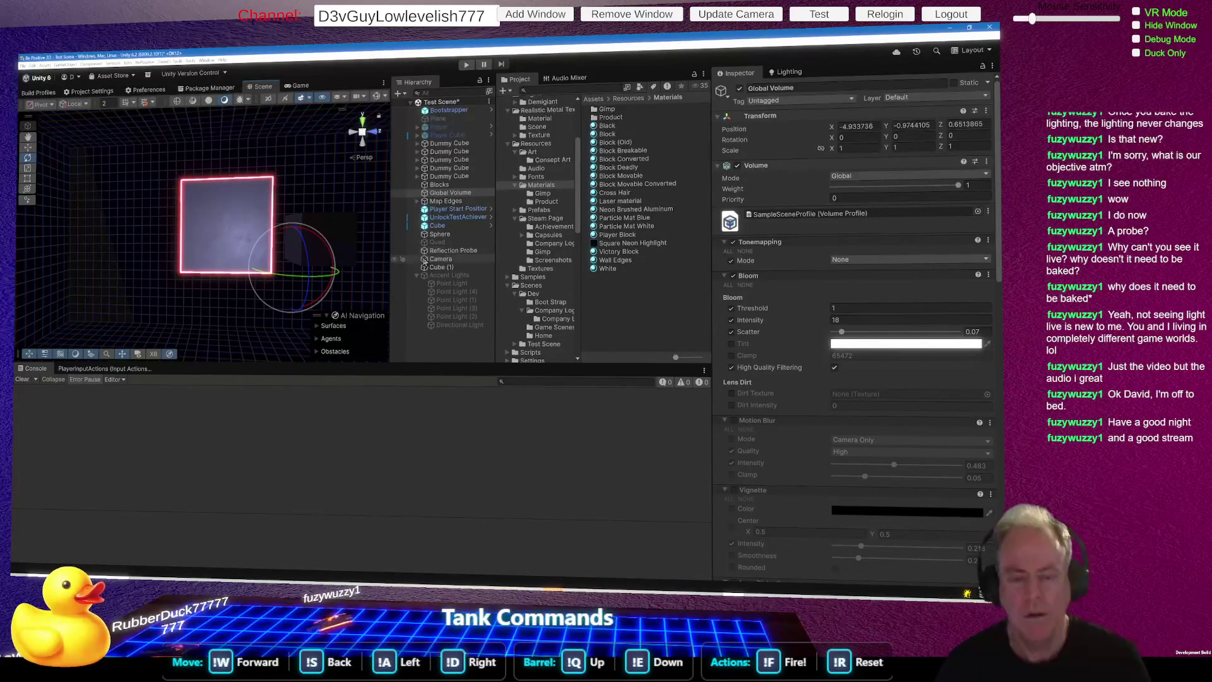
pyautogui.hotkey('alt', 'Tab')
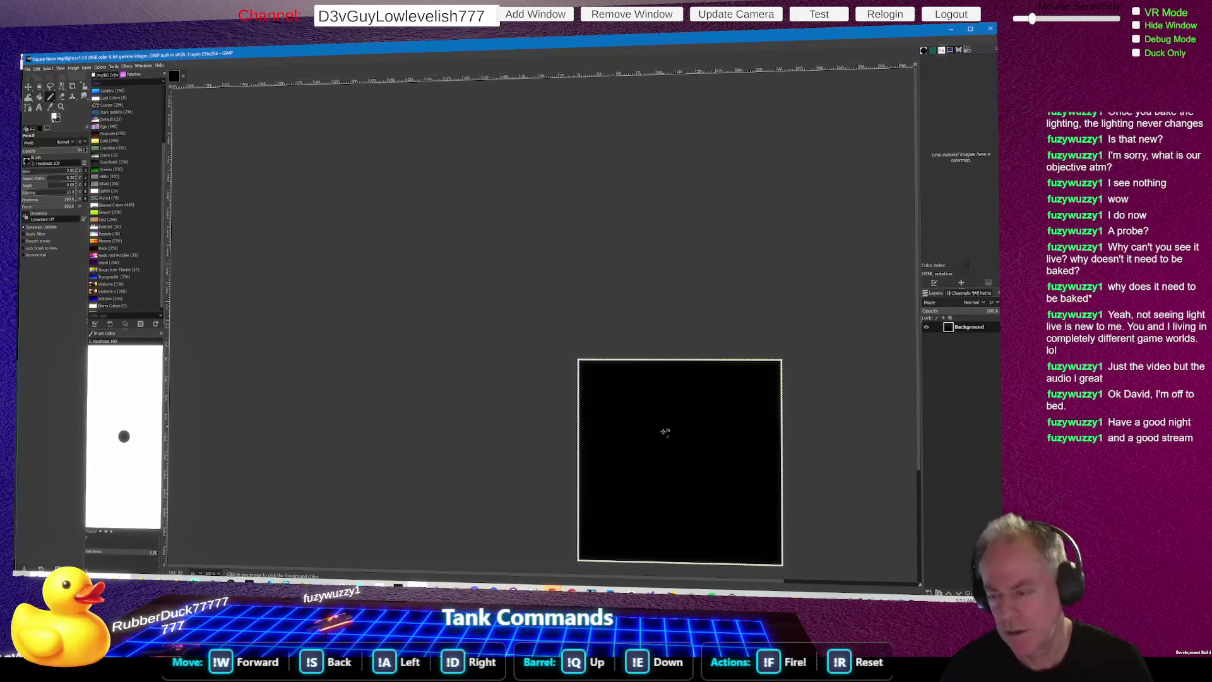
# Step: Draw a white vertical and horizontal line crossing the black square's centre, and save the image
pyautogui.keyDown('ctrl'); pyautogui.scroll(-1, 388, 293); pyautogui.keyUp('ctrl')
pyautogui.keyDown('ctrl'); pyautogui.scroll(4, 638, 449); pyautogui.keyUp('ctrl')
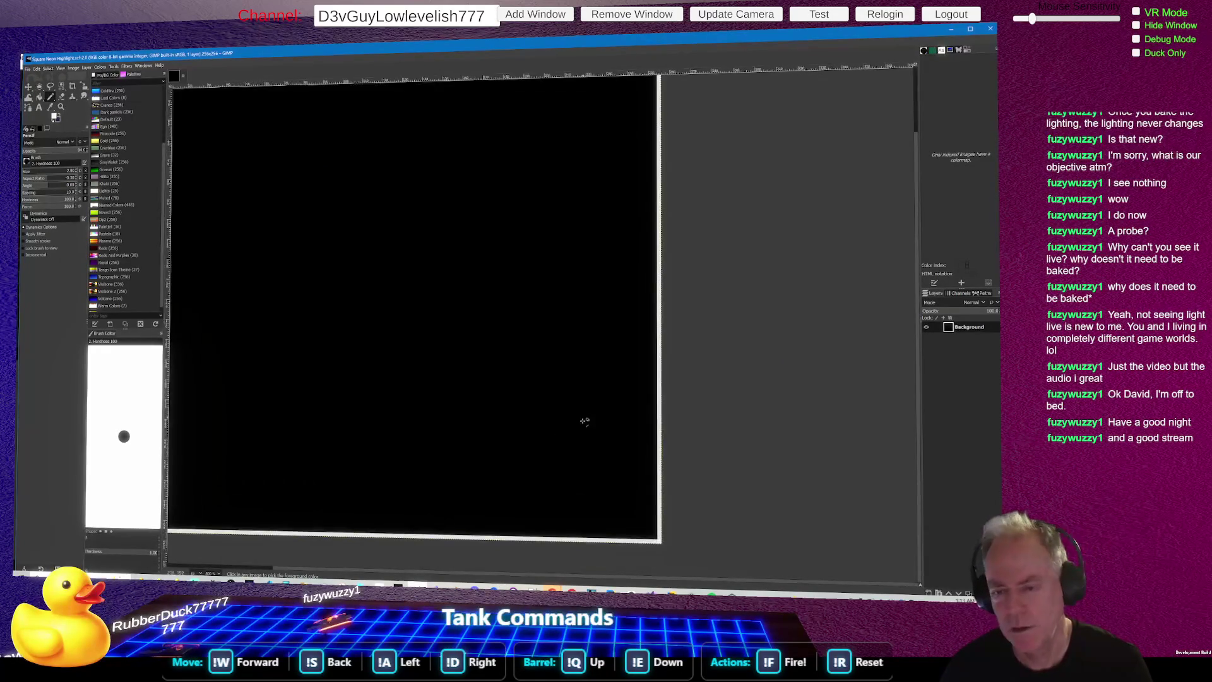
pyautogui.keyDown('ctrl'); pyautogui.scroll(-2, 579, 413); pyautogui.keyUp('ctrl')
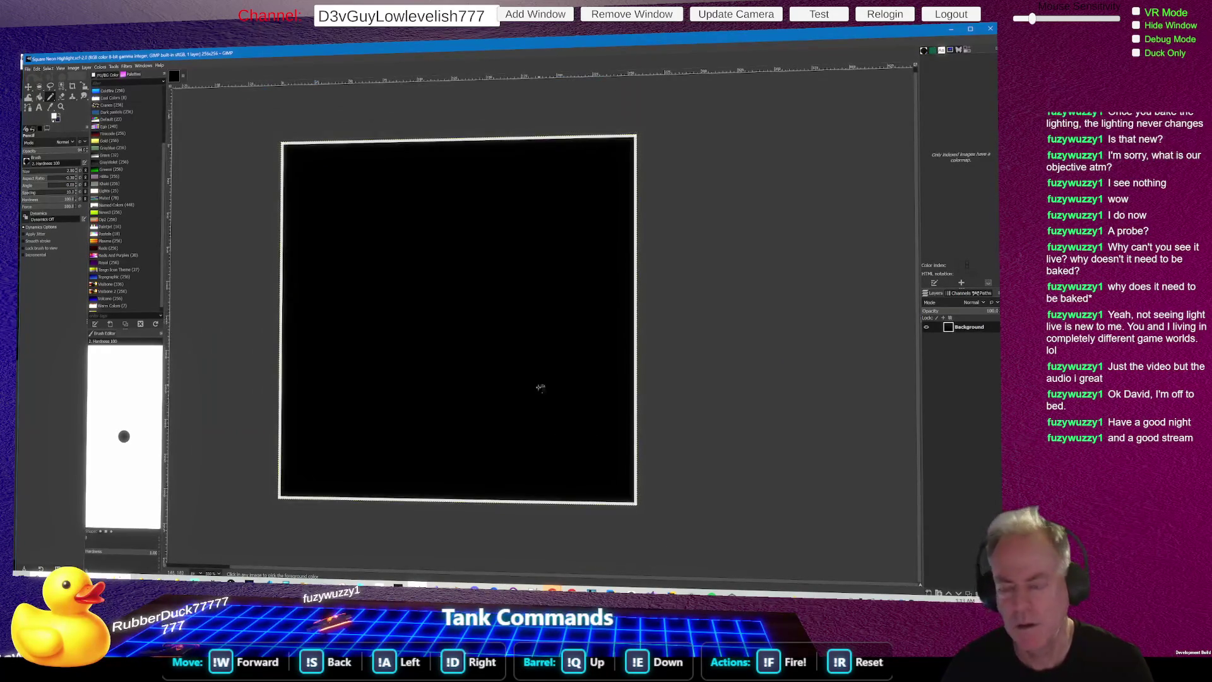
pyautogui.click(443, 243)
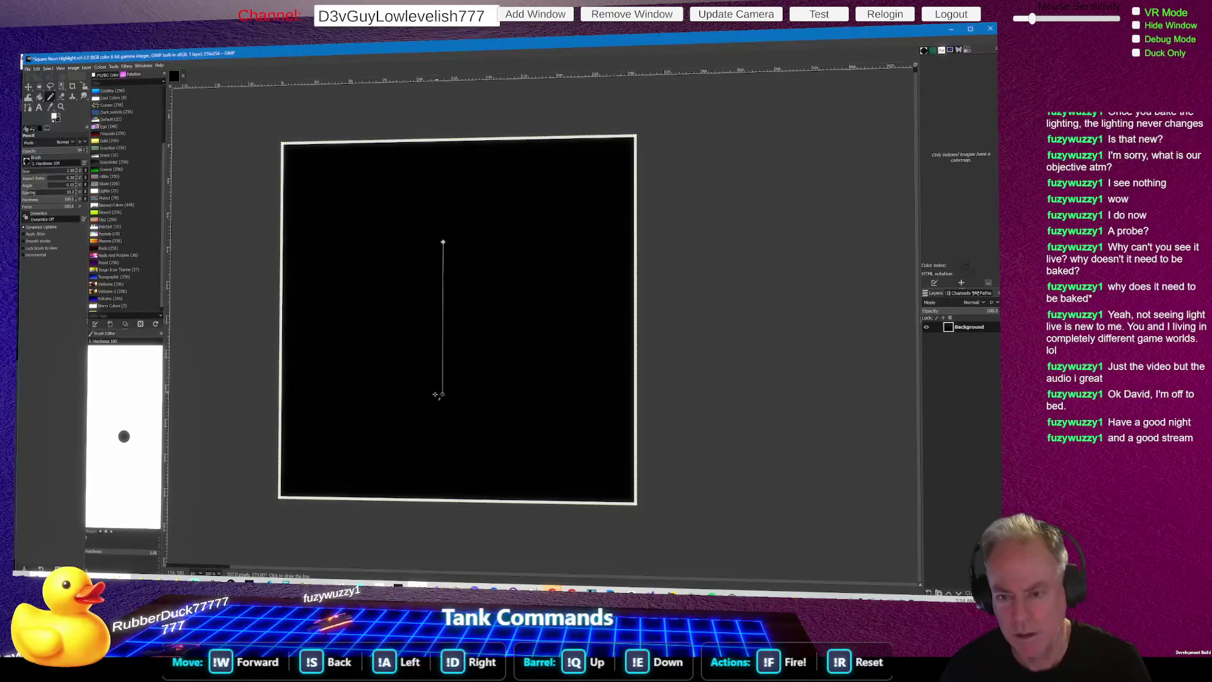
pyautogui.keyDown('shift'); pyautogui.click(440, 396); pyautogui.keyUp('shift')
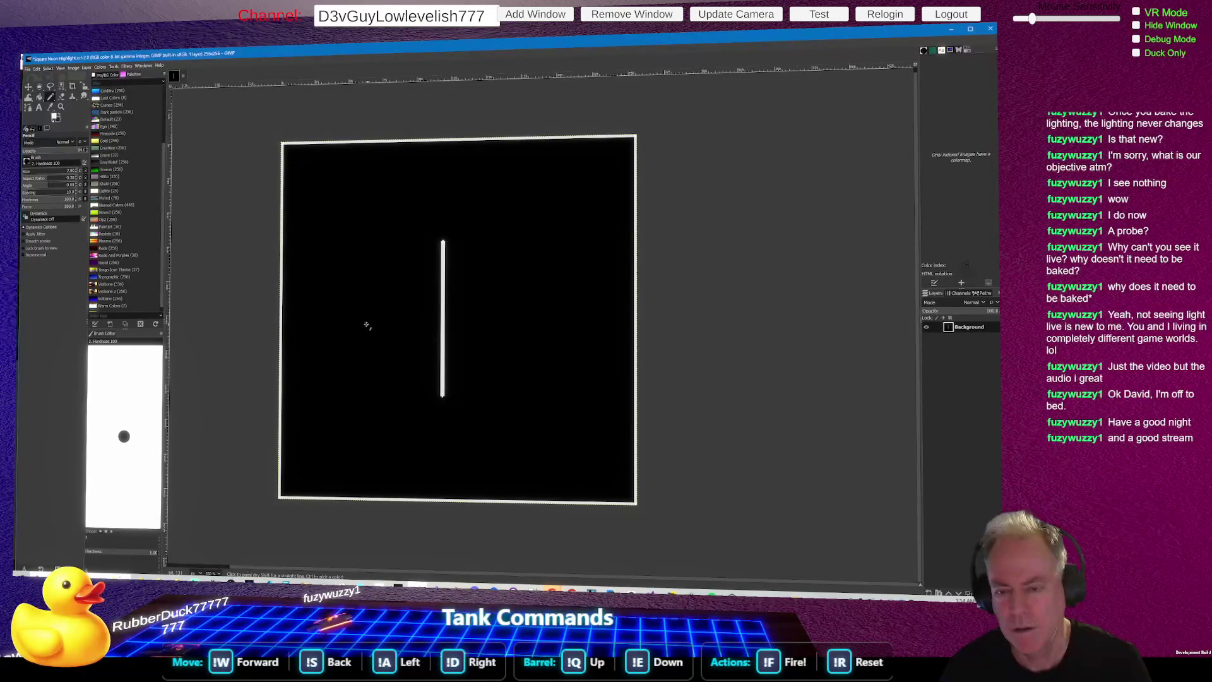
pyautogui.click(362, 318)
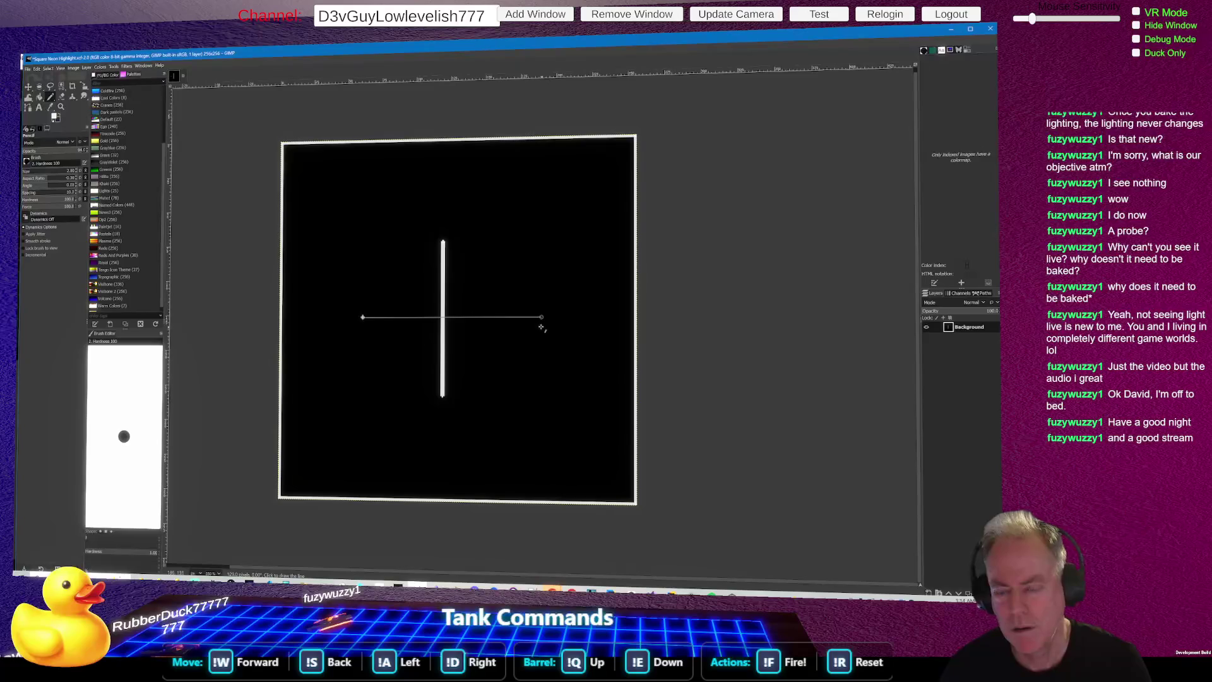
pyautogui.keyDown('shift'); pyautogui.click(510, 318); pyautogui.keyUp('shift')
pyautogui.hotkey('ctrl', 's')
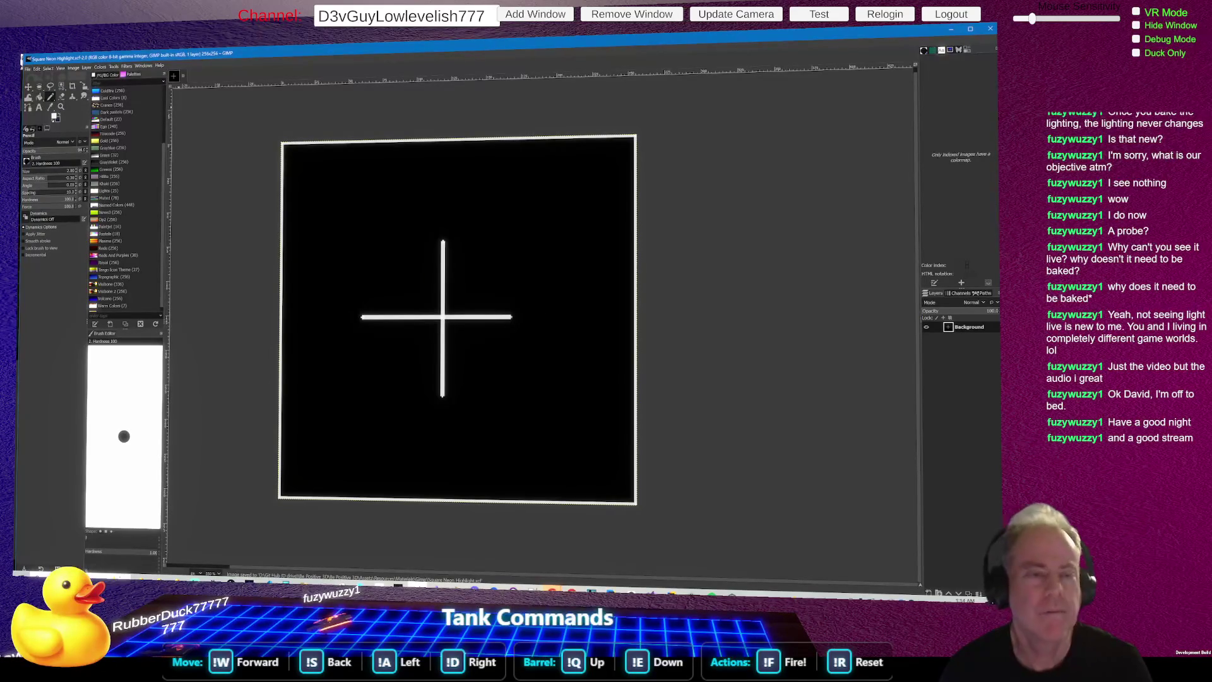
pyautogui.click(33, 68)
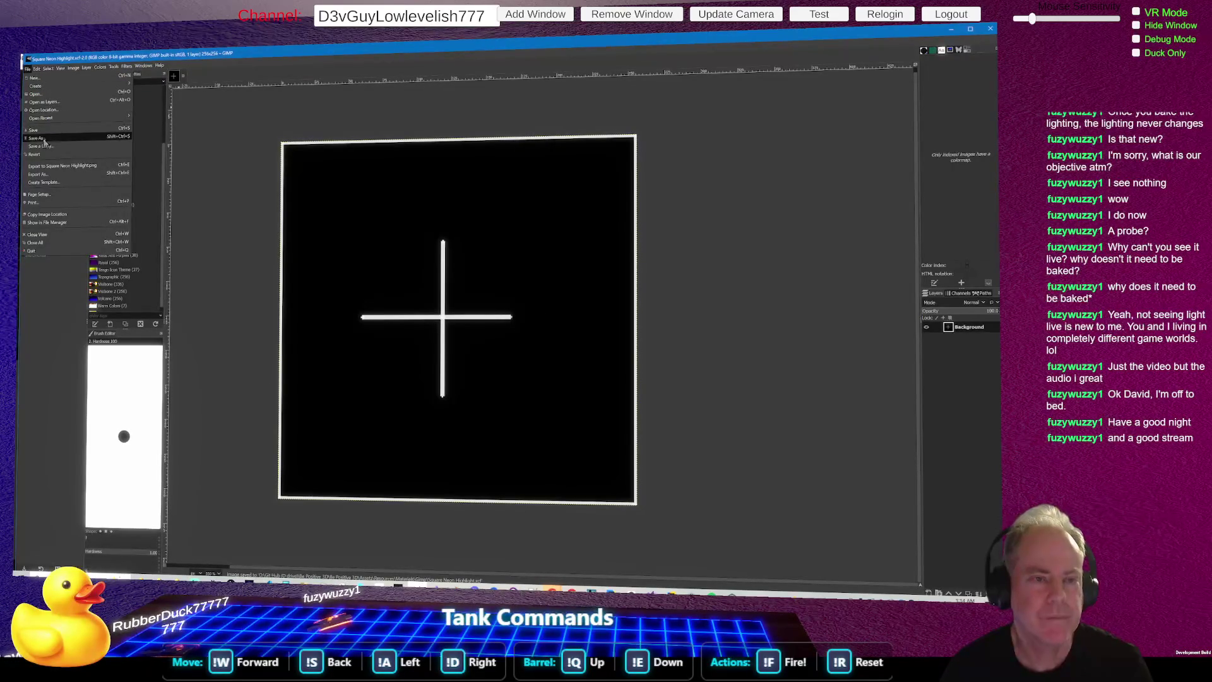
# Step: Export the cross image as Square Neon Highlight.png and return to Unity
pyautogui.click(57, 175)
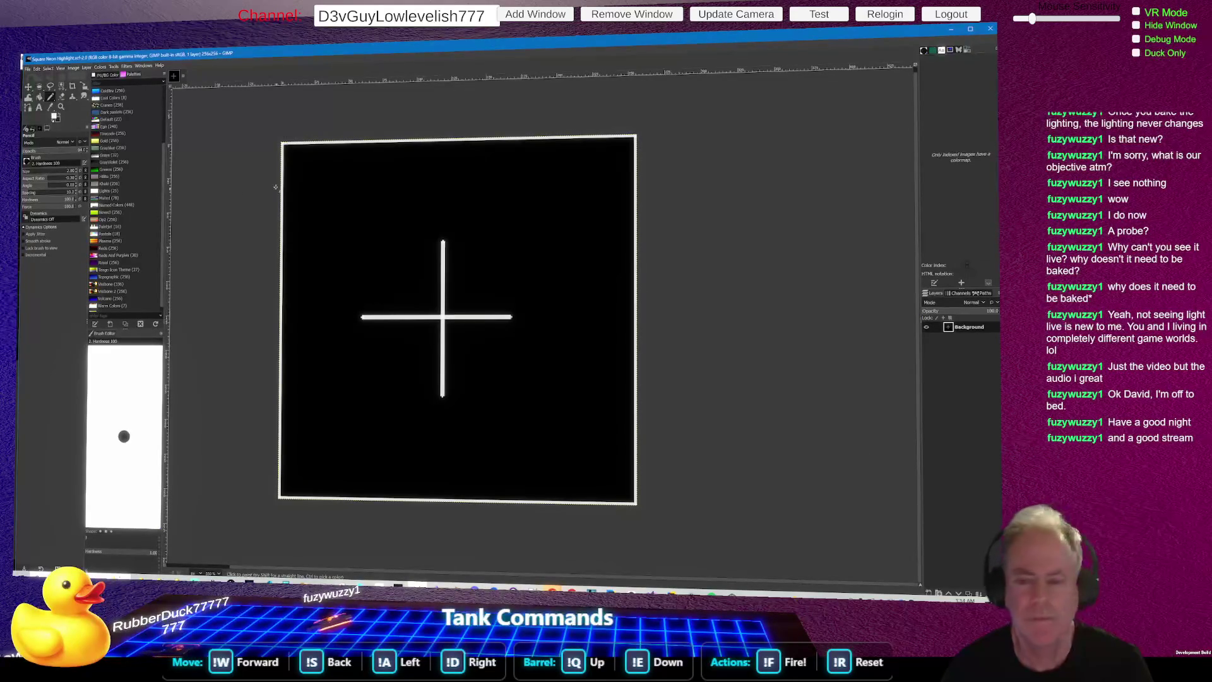
pyautogui.hotkey('ctrl', 'e')
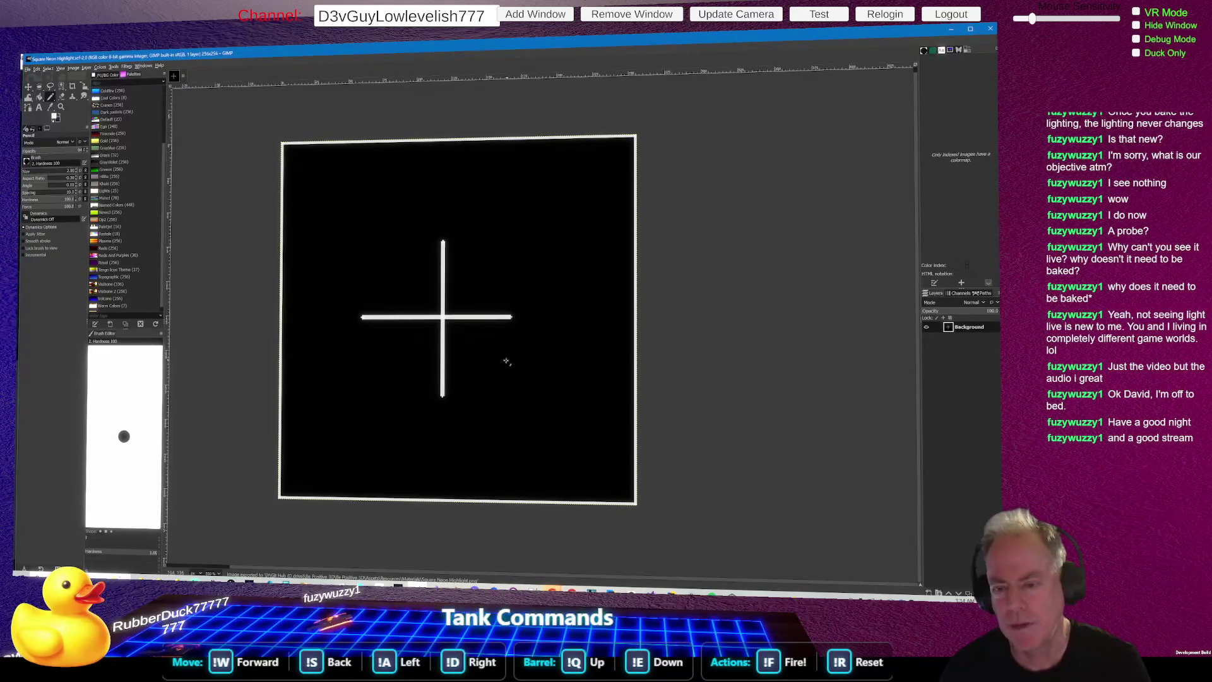
pyautogui.hotkey('alt', 'Tab')
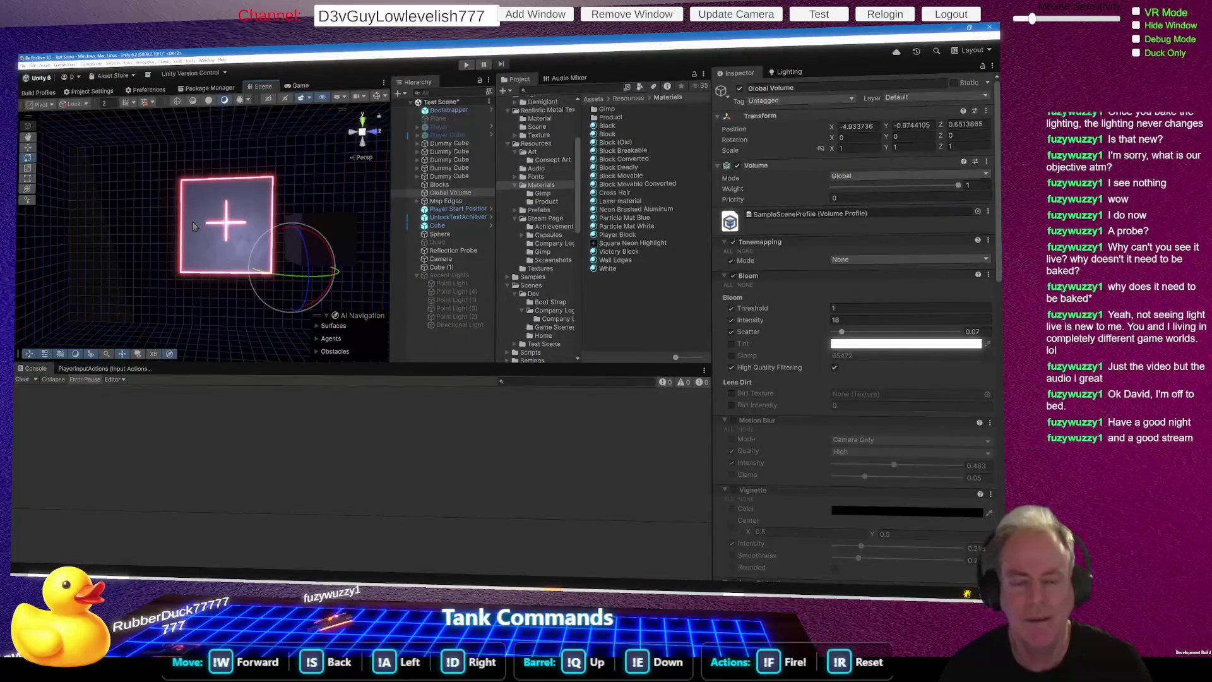
# Step: Orbit around the glowing cube and select the Neon Brushed Aluminum material
pyautogui.moveTo(192, 214)
pyautogui.mouseDown()
pyautogui.moveTo(238, 220)
pyautogui.moveTo(232, 245)
pyautogui.moveTo(339, 226)
pyautogui.moveTo(75, 234)
pyautogui.mouseUp()
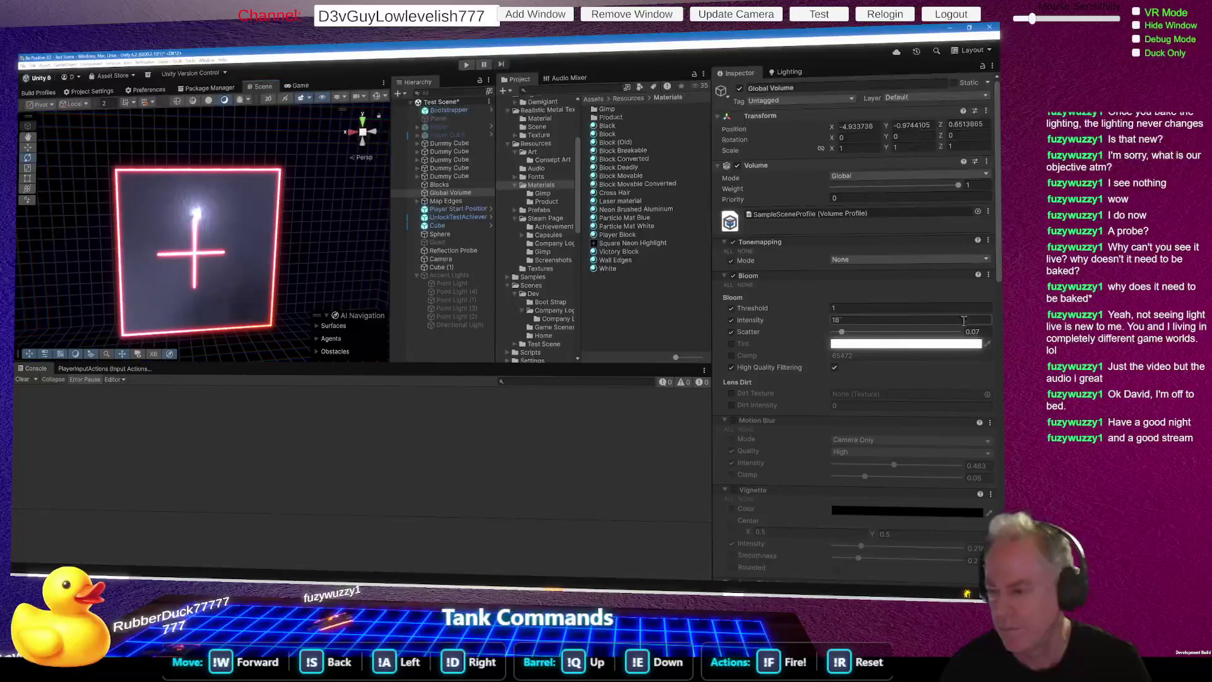
pyautogui.click(640, 209)
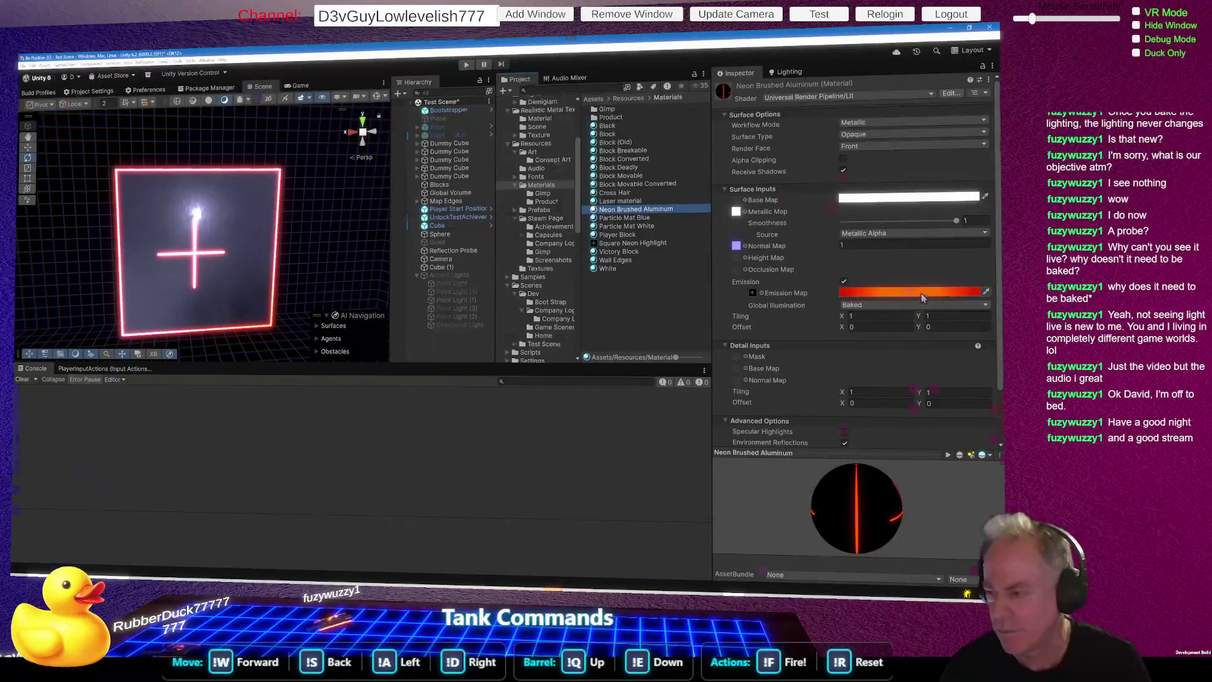
# Step: Make the emission colour blue with B at 255 and intensity raised three steps
pyautogui.click(947, 291)
pyautogui.click(444, 239)
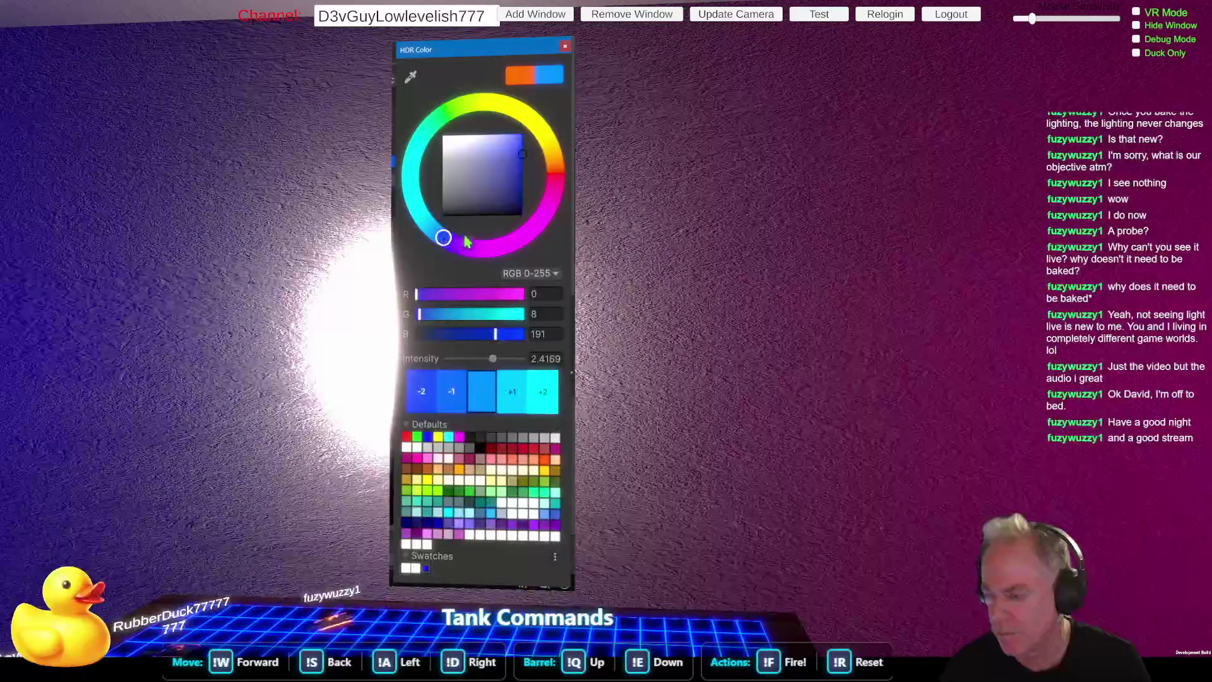
pyautogui.click(524, 335)
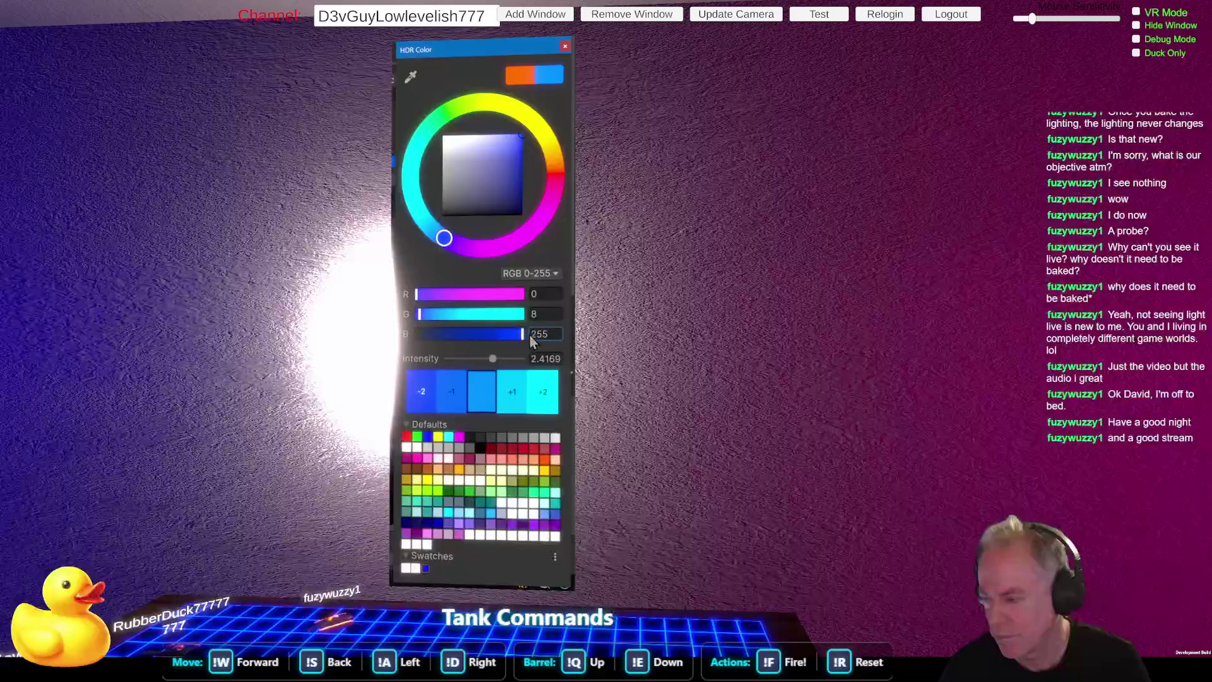
pyautogui.click(512, 397)
pyautogui.click(513, 398)
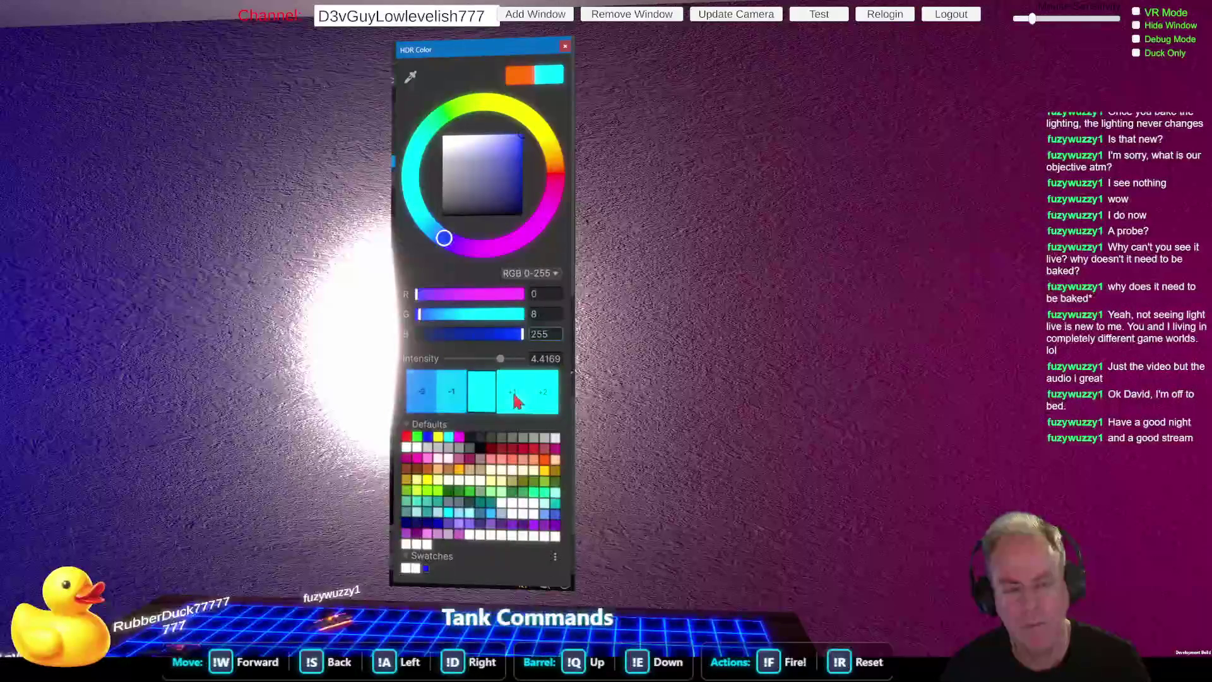
pyautogui.click(513, 398)
pyautogui.click(410, 255)
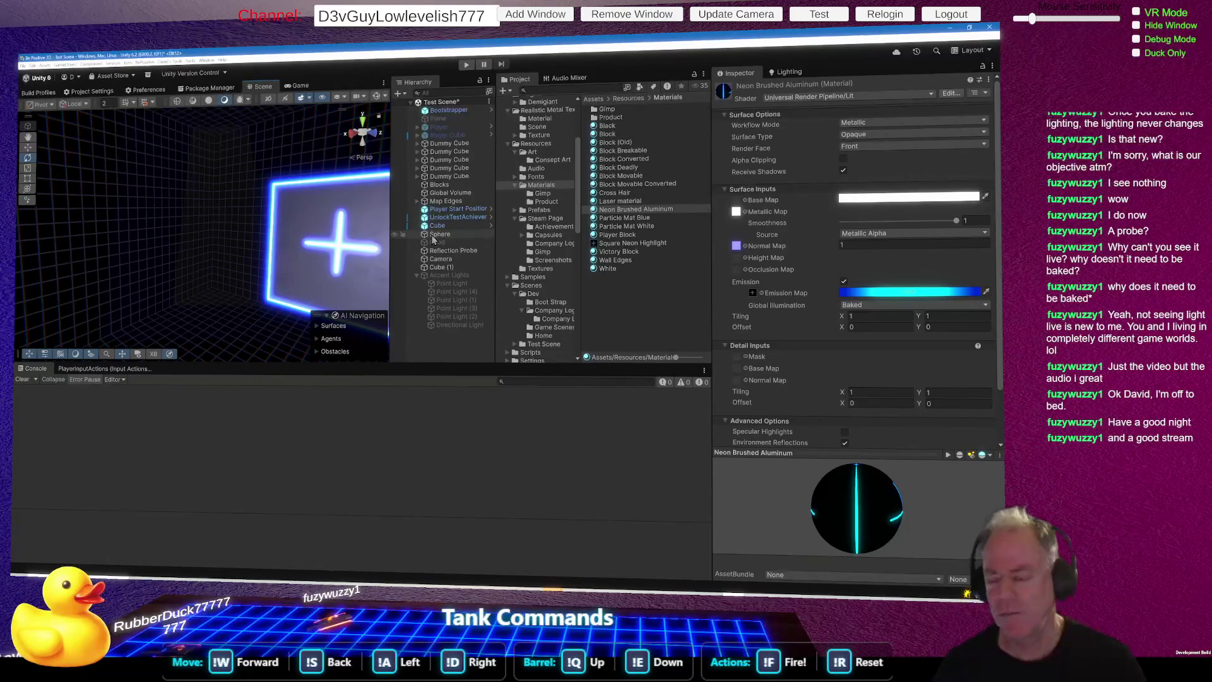
# Step: Frame a Hierarchy object to check the blue neon cube, then close Unity
pyautogui.doubleClick(450, 234)
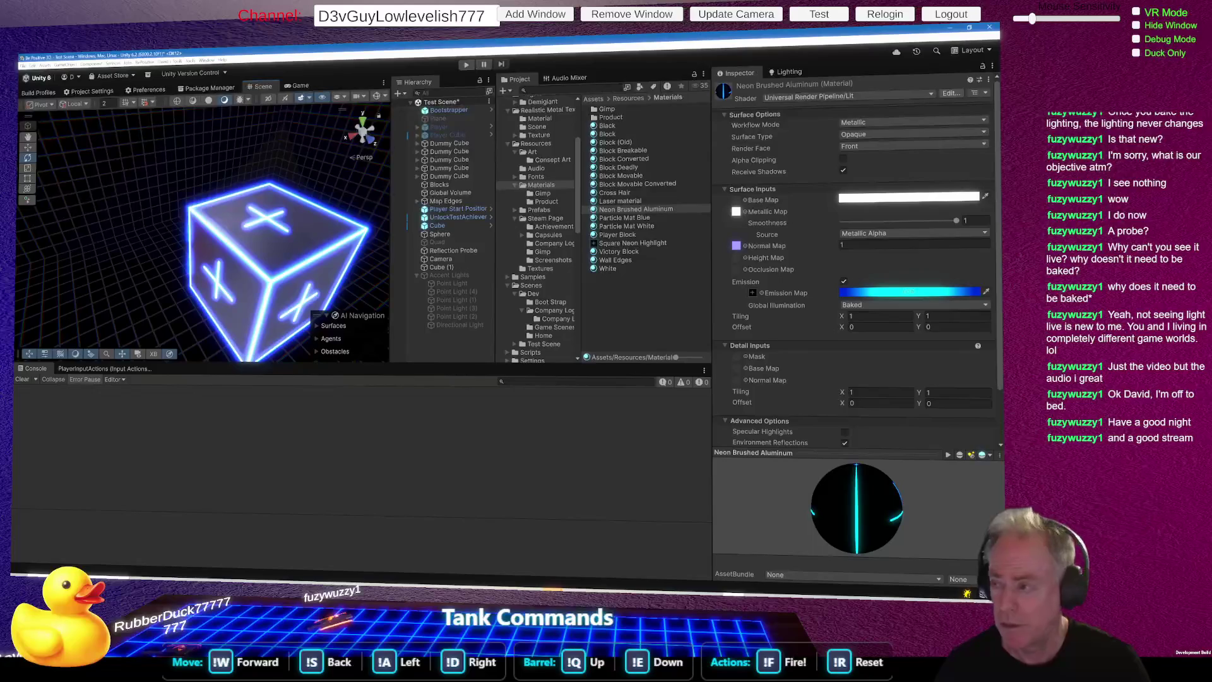
pyautogui.click(989, 27)
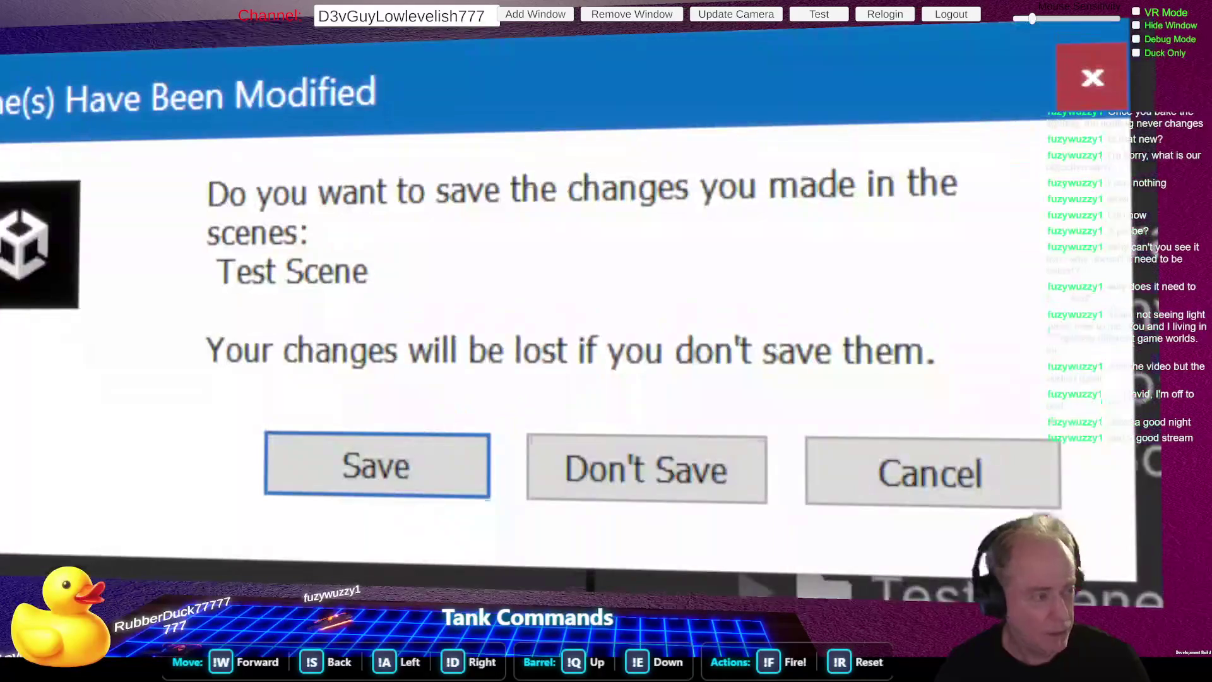
# Step: Save the Test Scene changes and switch to Fork
pyautogui.click(325, 471)
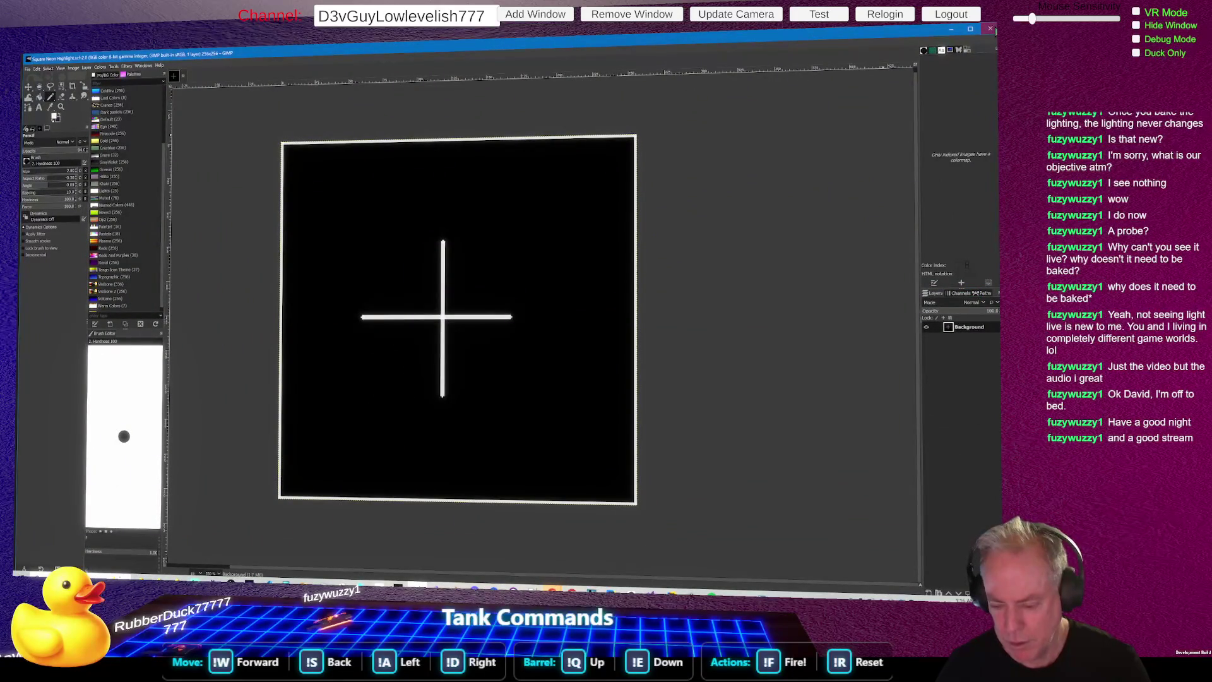
pyautogui.hotkey('alt', 'Tab')
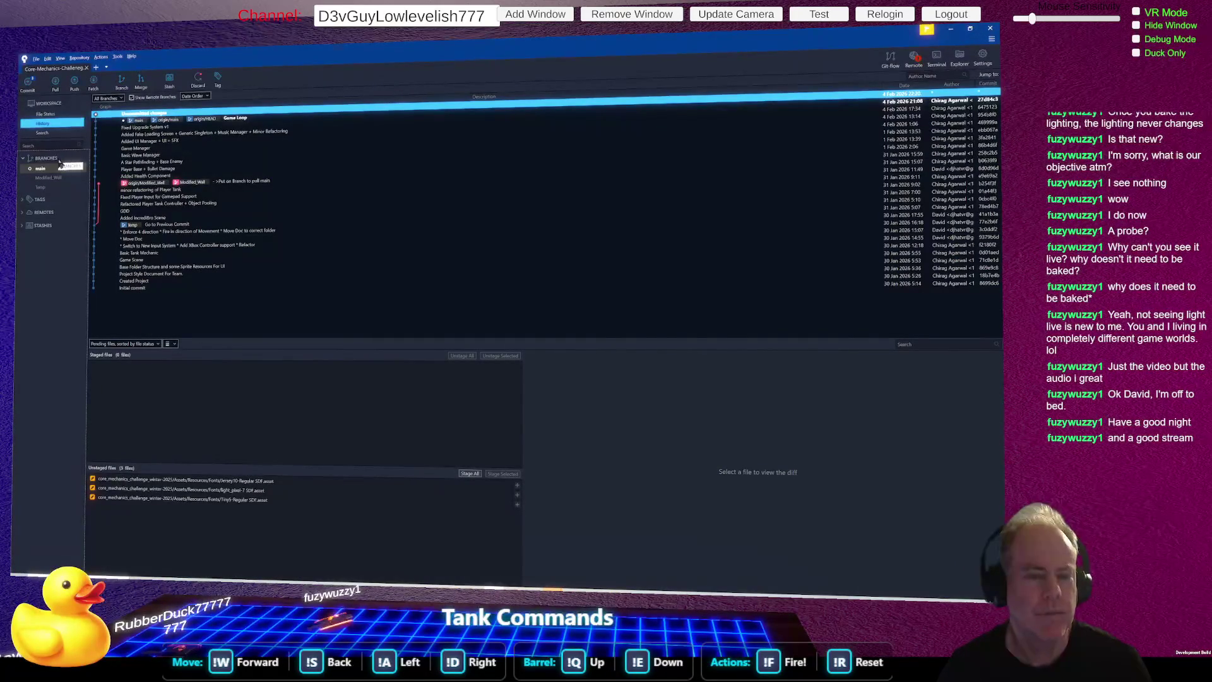
# Step: Open the Be_Positive_3D repository in Fork and view its 344 unstaged local changes
pyautogui.click(97, 66)
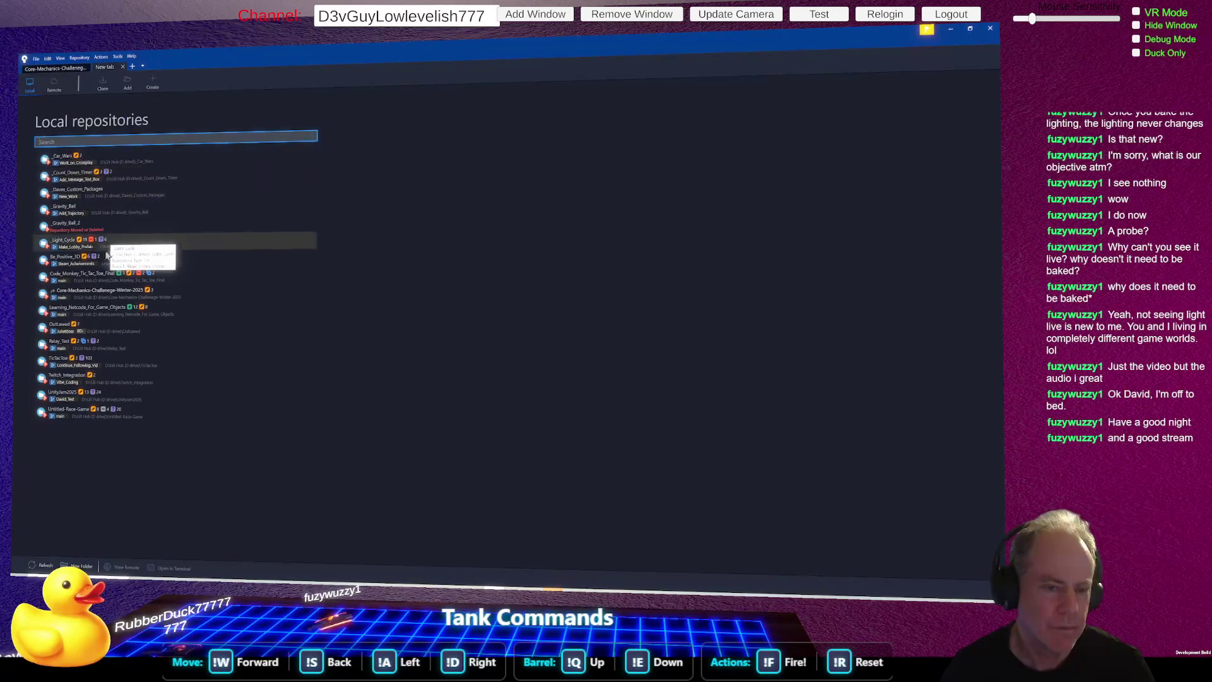
pyautogui.click(88, 265)
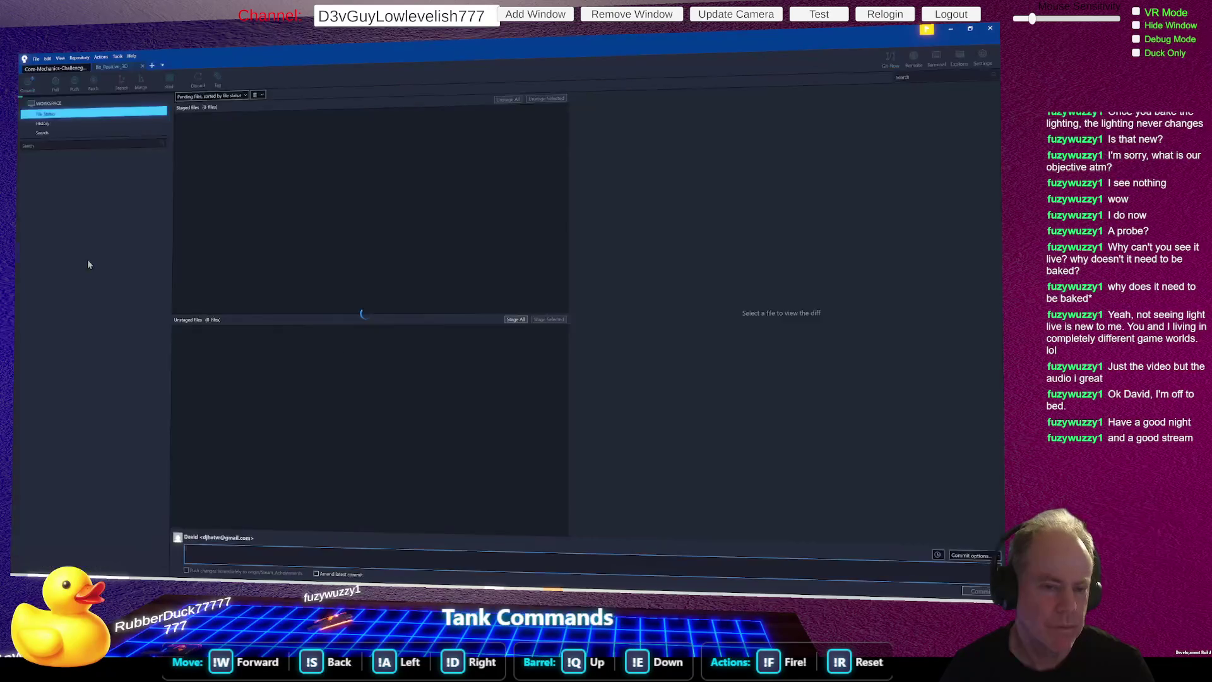
pyautogui.click(83, 67)
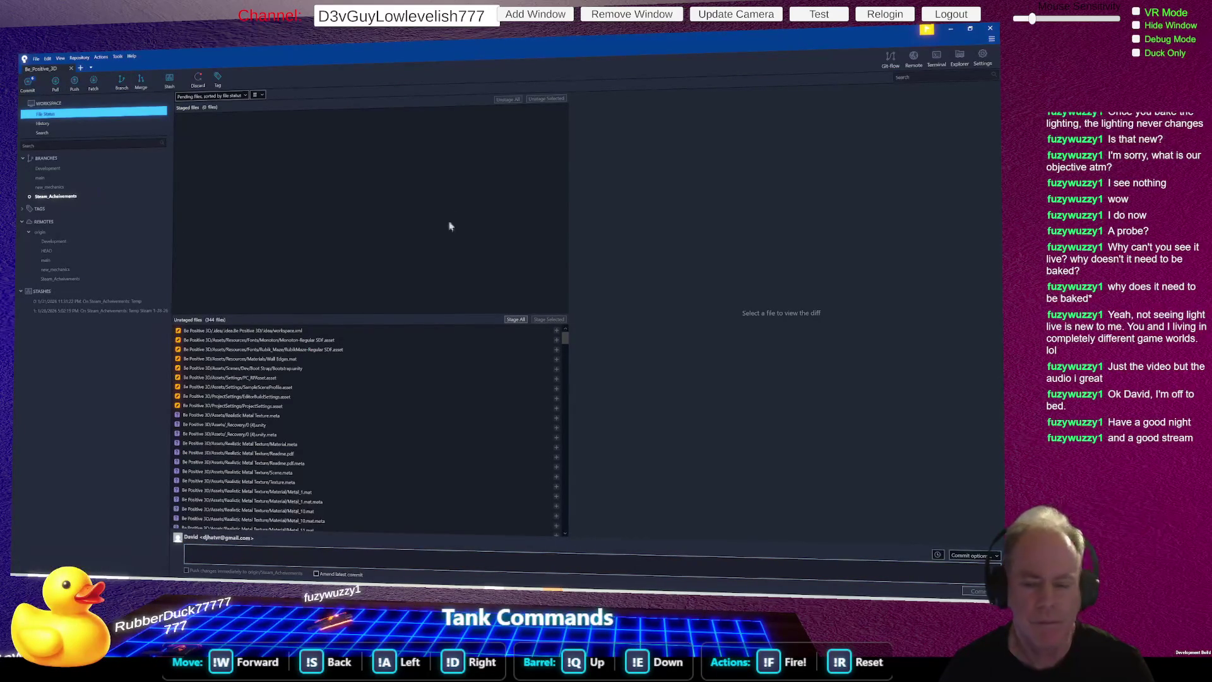
pyautogui.click(514, 320)
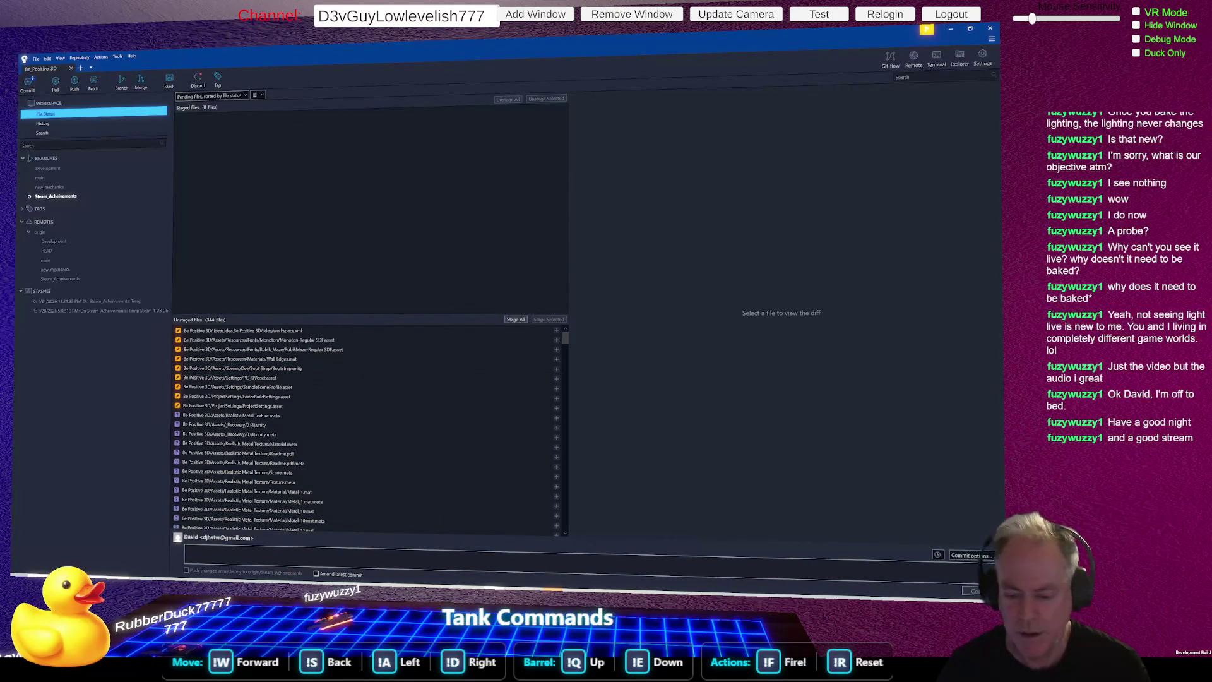
# Step: Stage all 79 pending files, including the new neon materials and cube prefab
pyautogui.moveTo(494, 591)
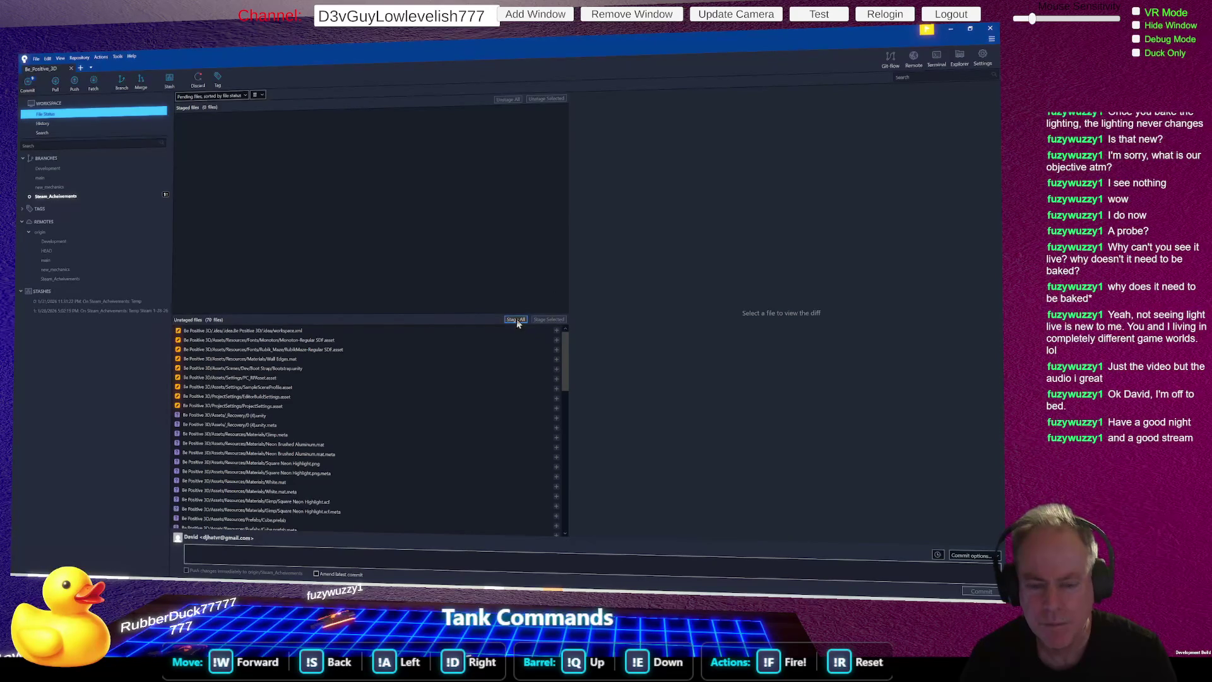
pyautogui.click(515, 319)
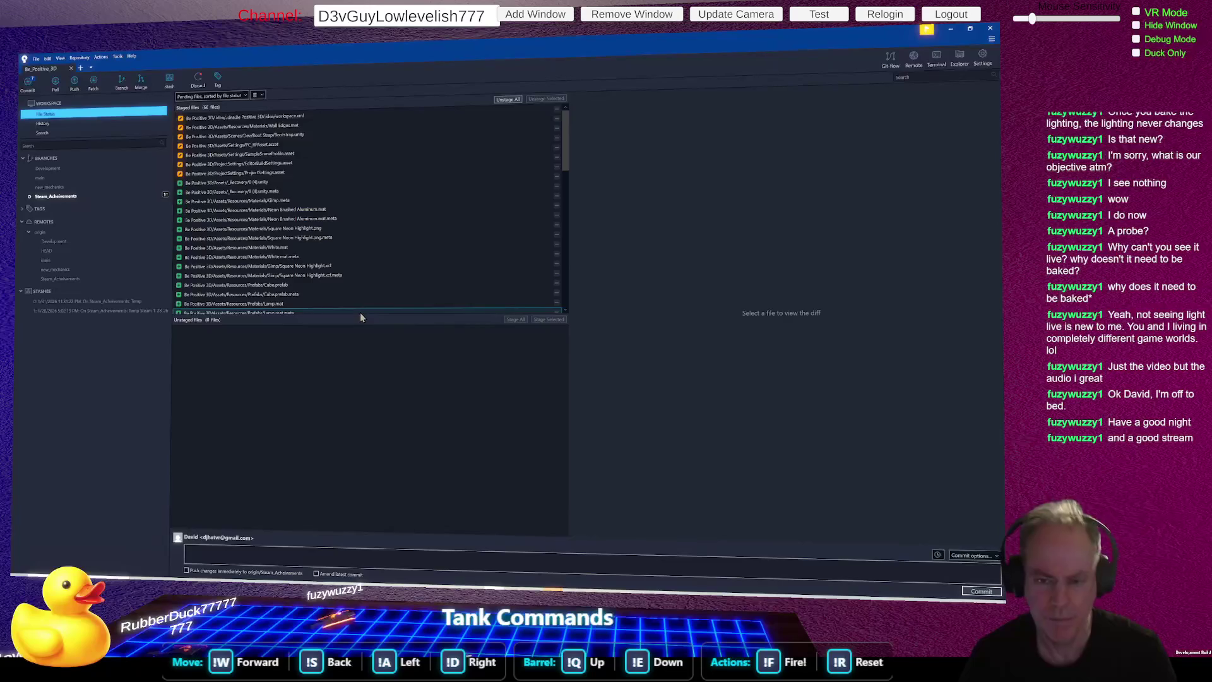
# Step: Enlarge the staged list and commit with the message 'Art Direction: Concept Art'
pyautogui.moveTo(365, 313); pyautogui.dragTo(345, 484)
pyautogui.write('Art Direction Concept Art')
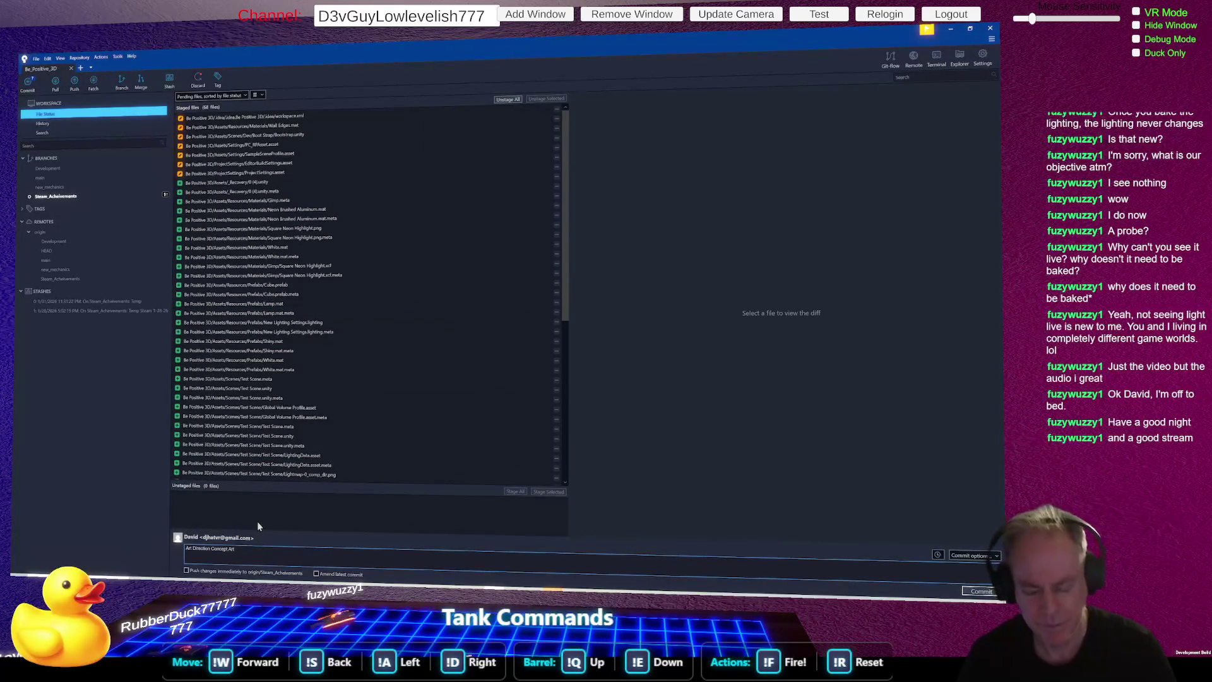
pyautogui.write('*')
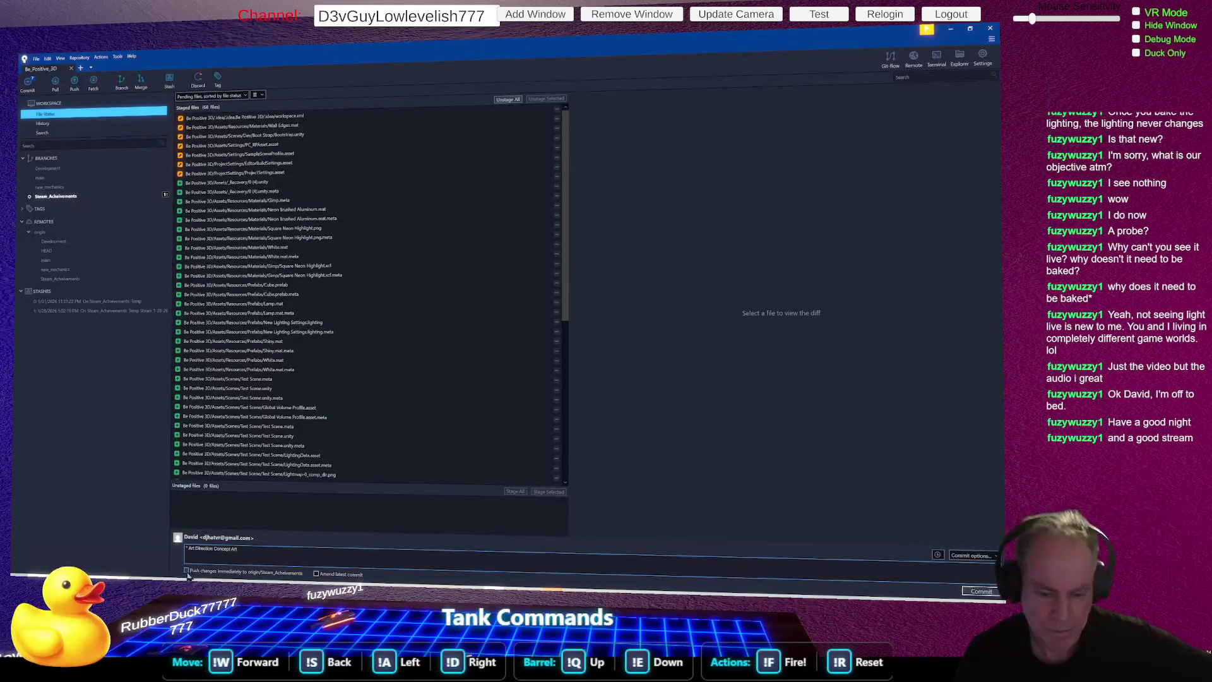
pyautogui.click(988, 593)
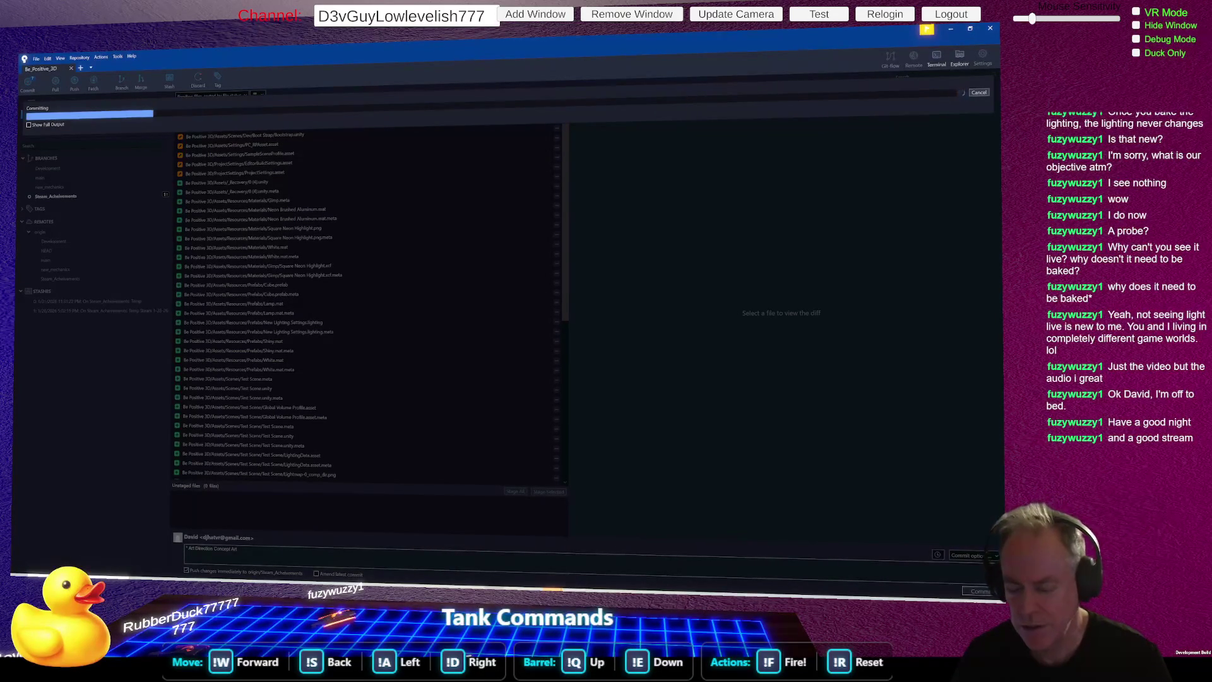
# Step: Wait for the commit to finish until Fork reports 'Nothing to commit'
pyautogui.moveTo(587, 477)
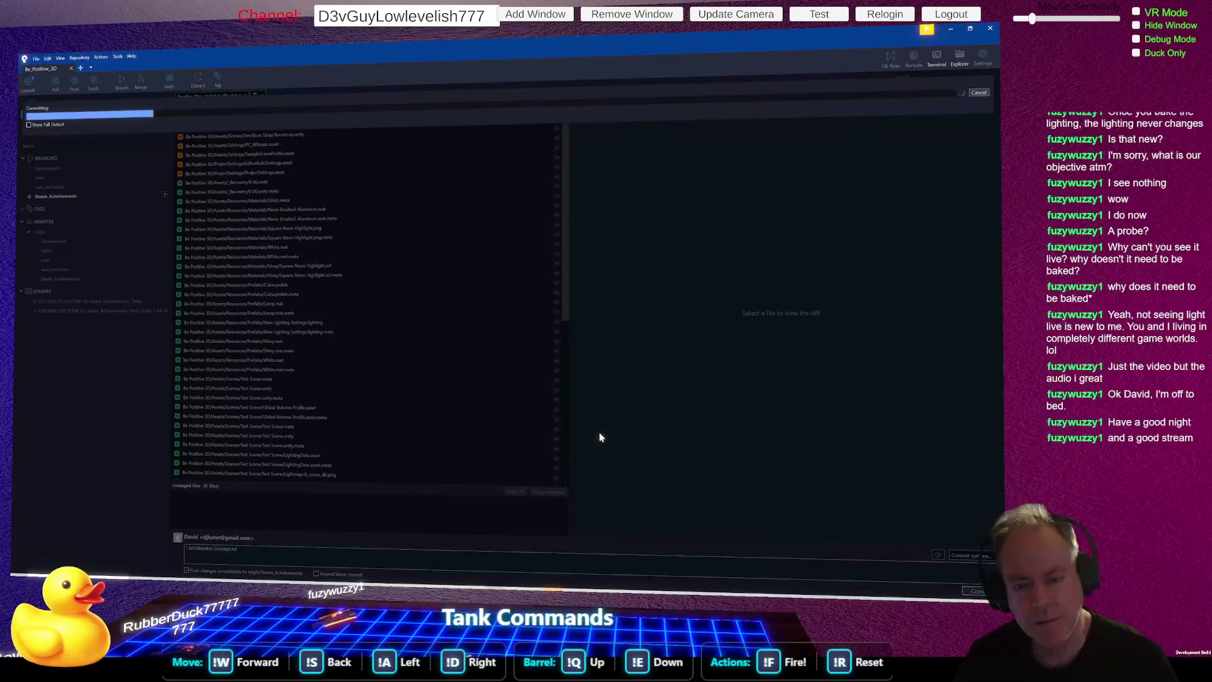
pyautogui.moveTo(513, 592)
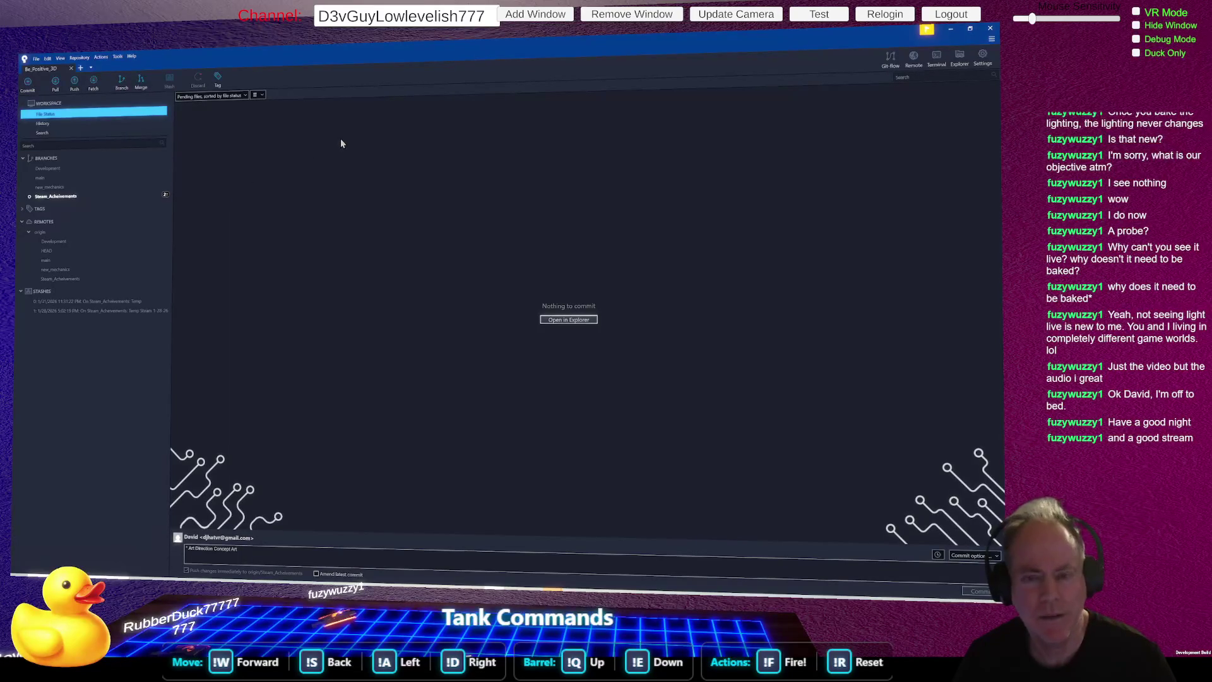
# Step: Review Be_Positive_3D's commit history and bring up the Push dialog
pyautogui.click(76, 198)
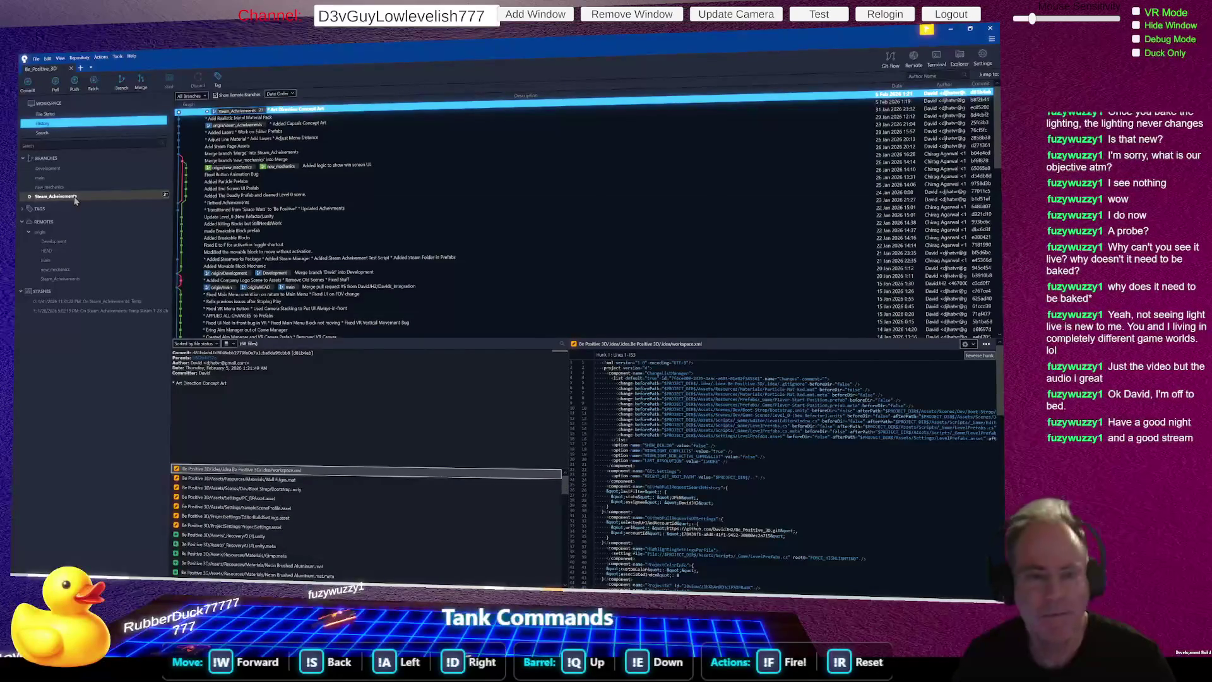
pyautogui.click(78, 89)
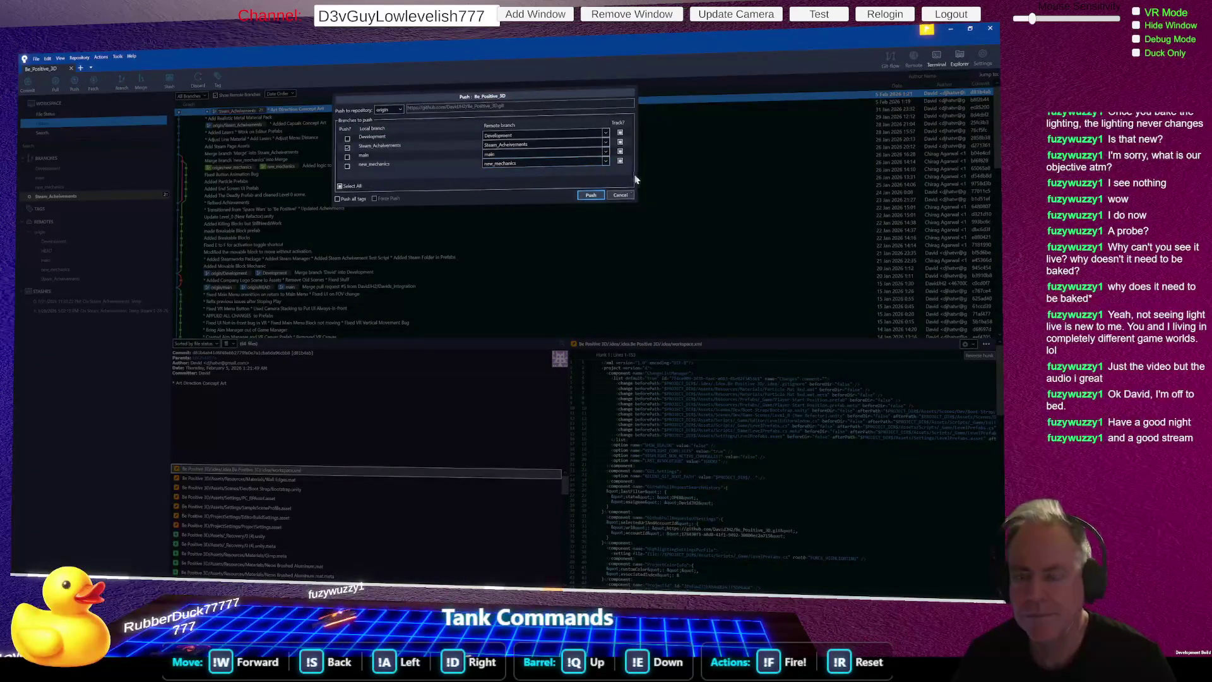
# Step: Start pushing the branches to origin, then cancel the push and close the Push dialog
pyautogui.click(591, 196)
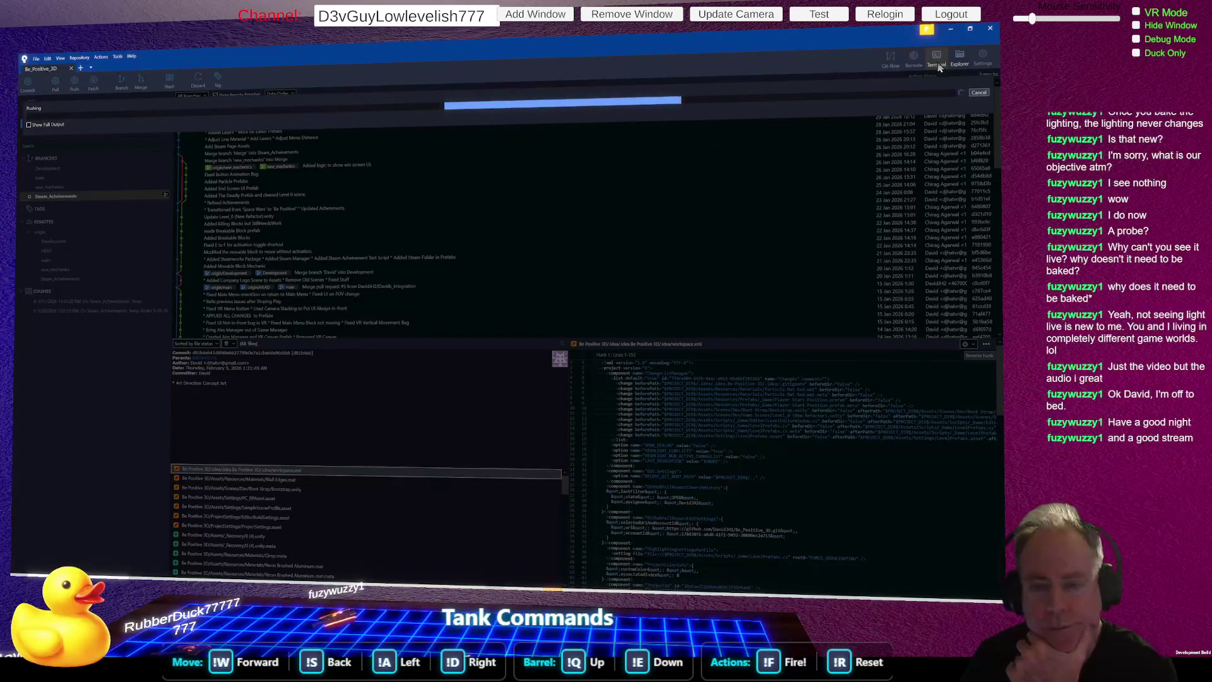
pyautogui.click(979, 92)
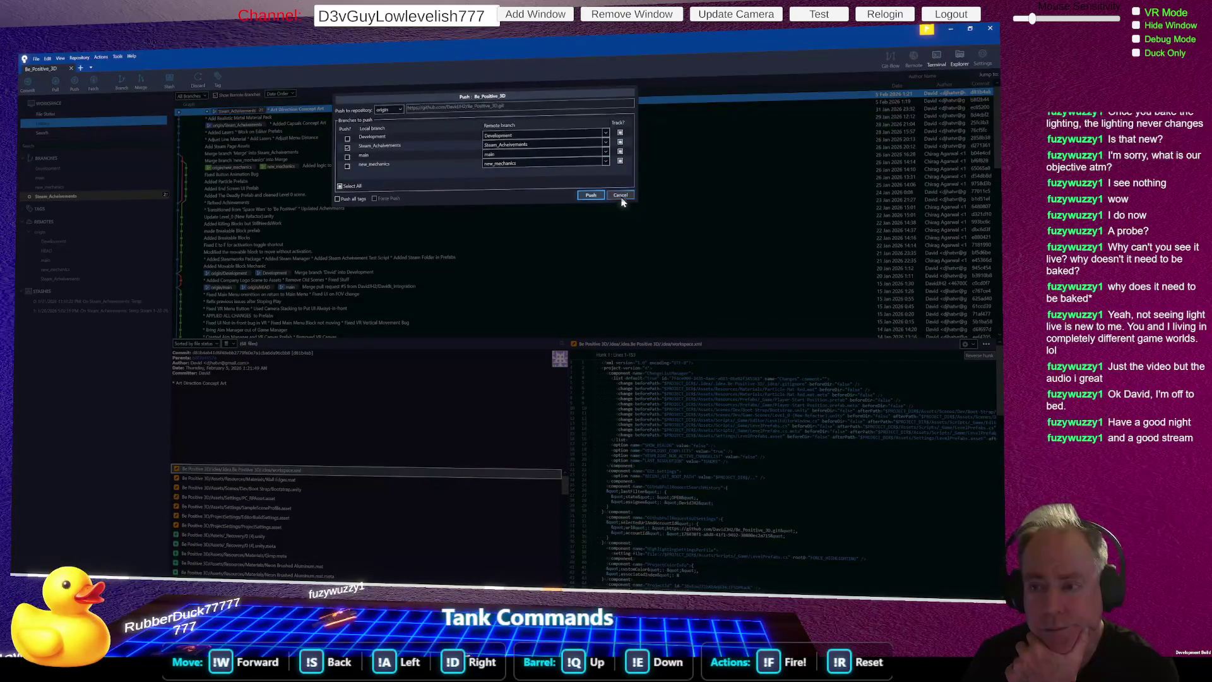
pyautogui.click(621, 196)
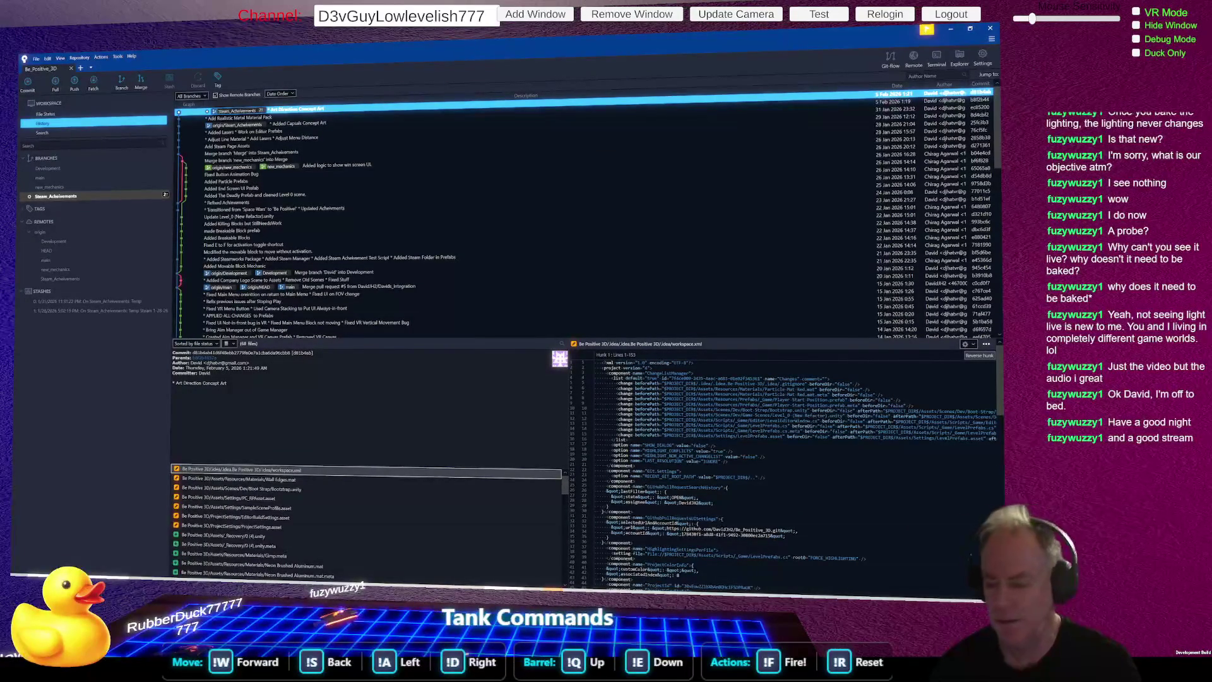
# Step: Switch to Rider's UnlockTestAchievement.cs, then to the browser showing Twitch
pyautogui.hotkey('alt', 'Tab')
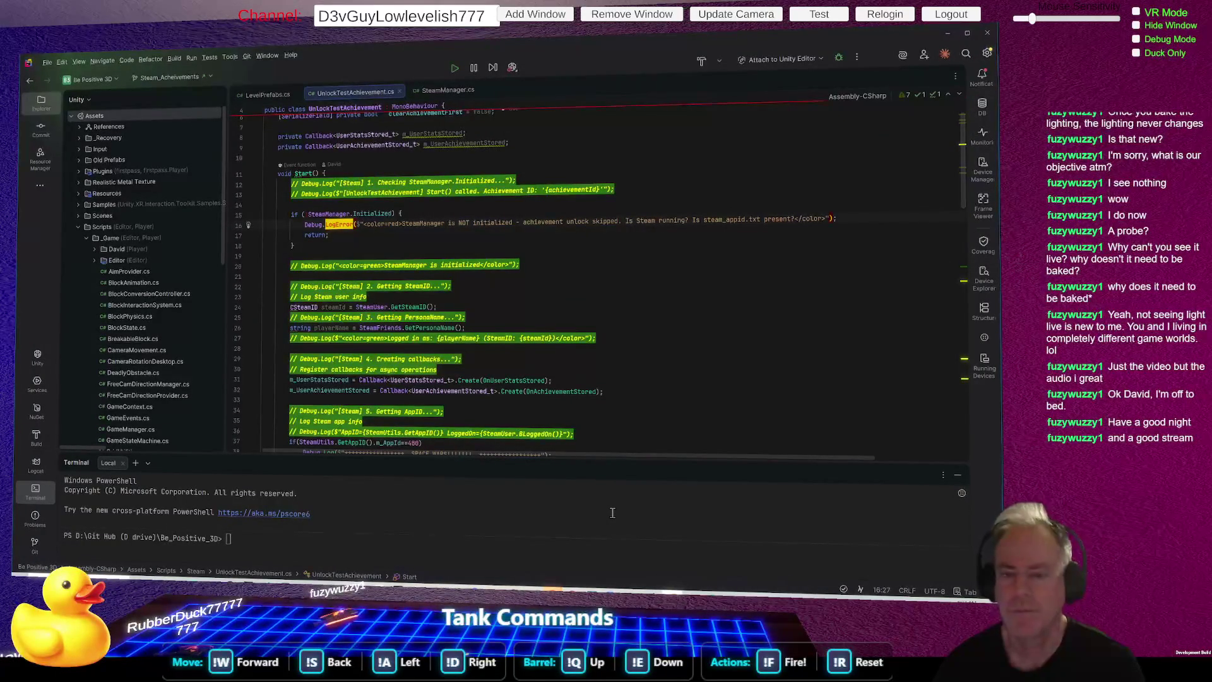
pyautogui.hotkey('alt', 'Tab')
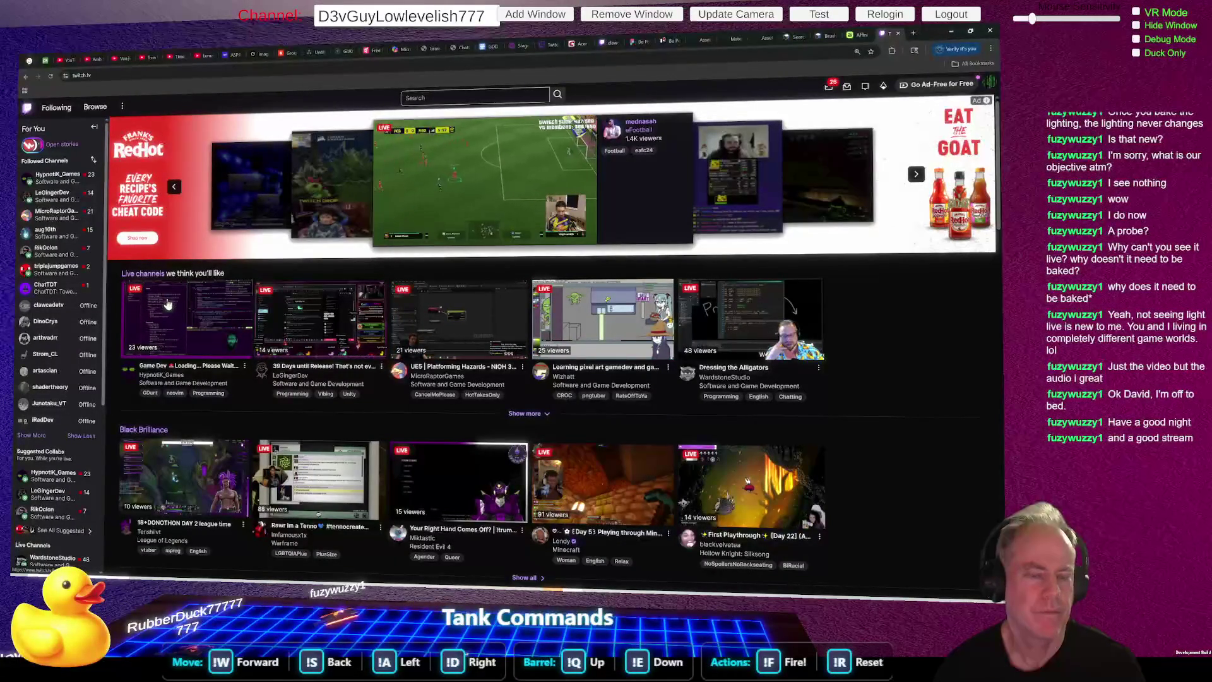
pyautogui.moveTo(77, 181)
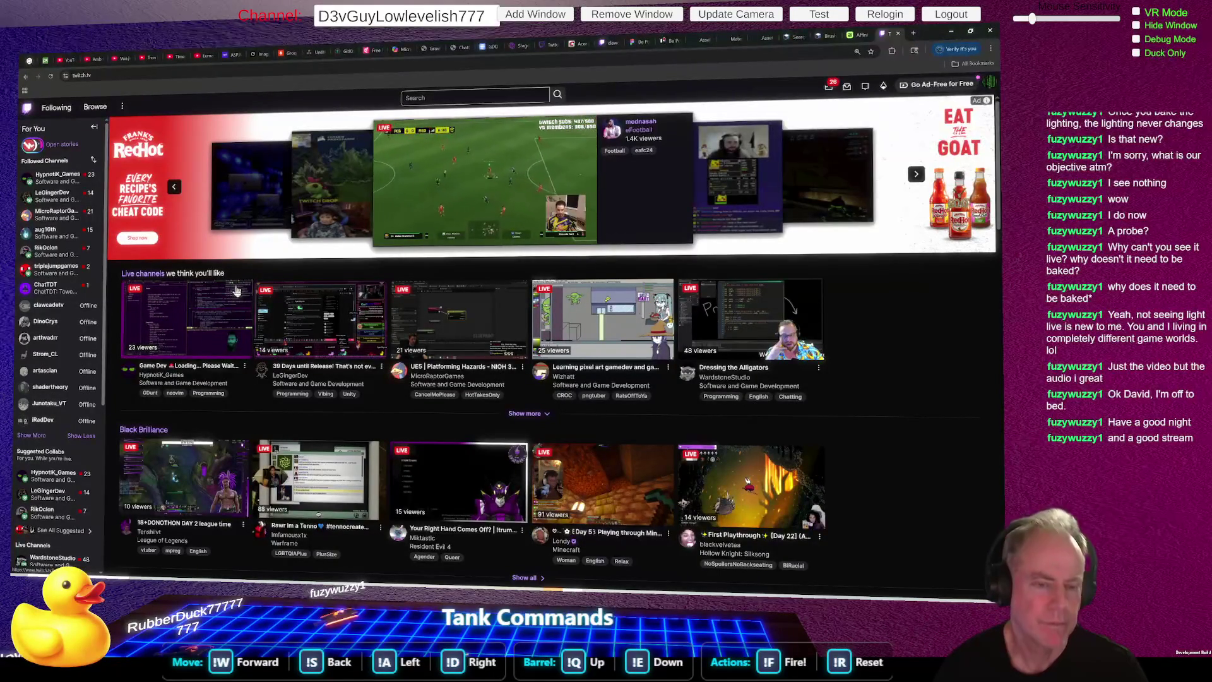
pyautogui.click(56, 177)
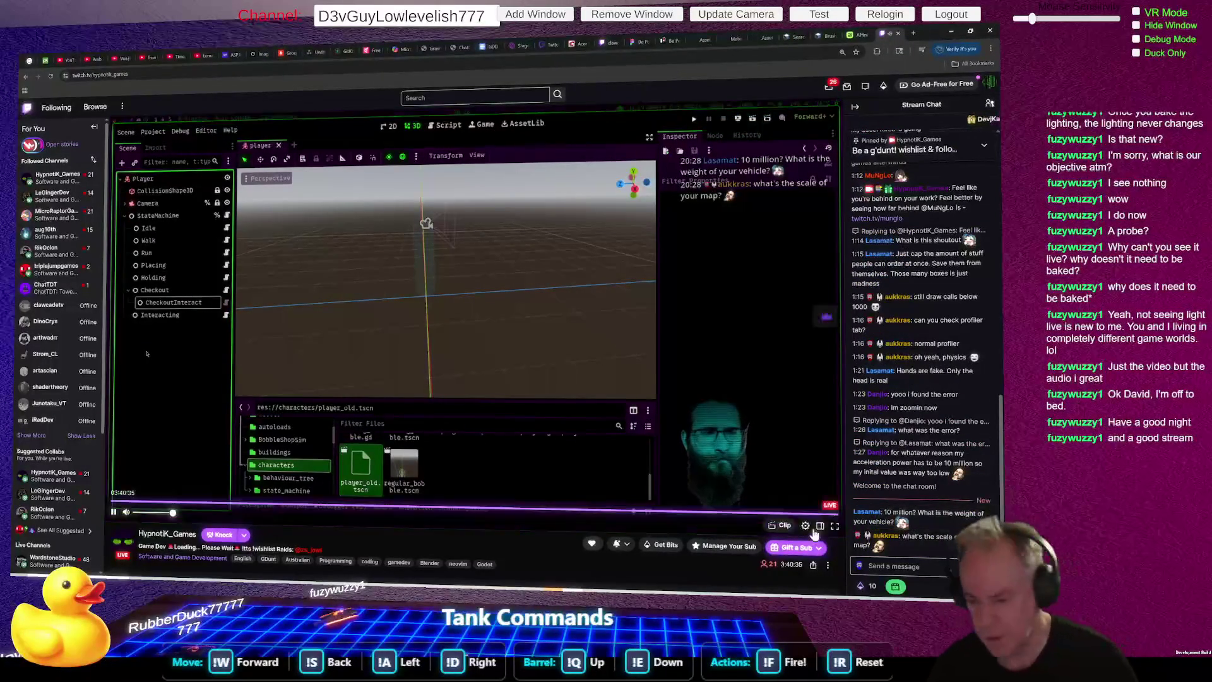
pyautogui.hotkey('alt', 'Tab')
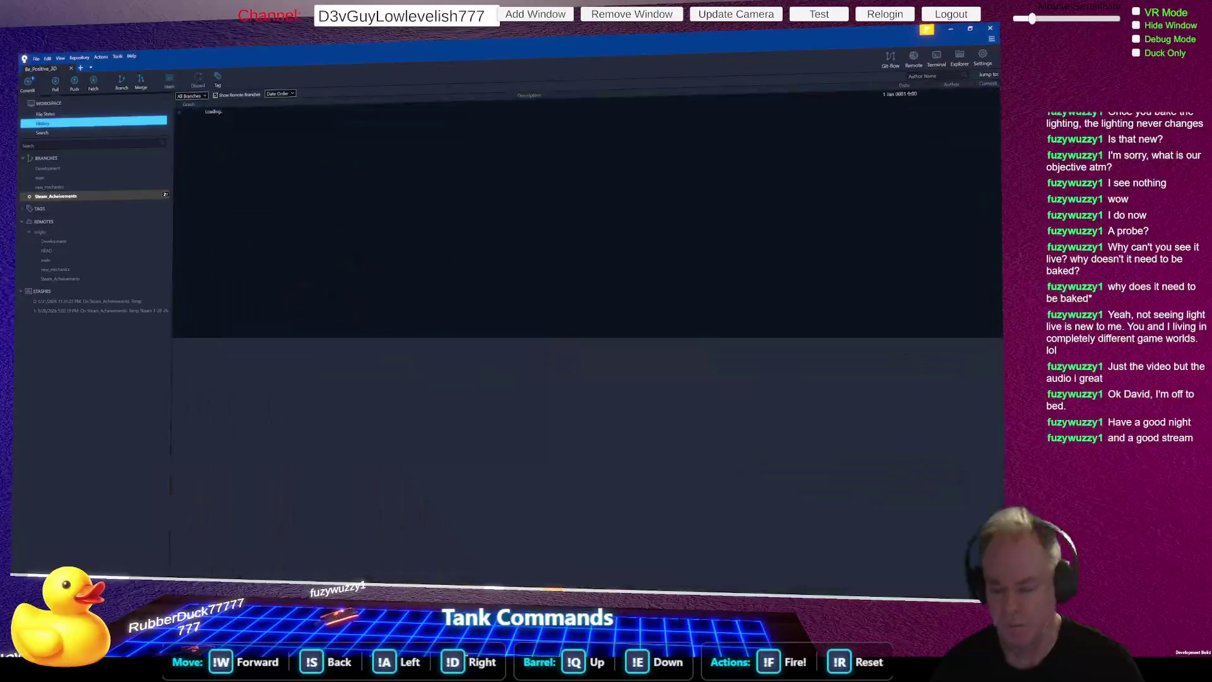
pyautogui.moveTo(513, 591)
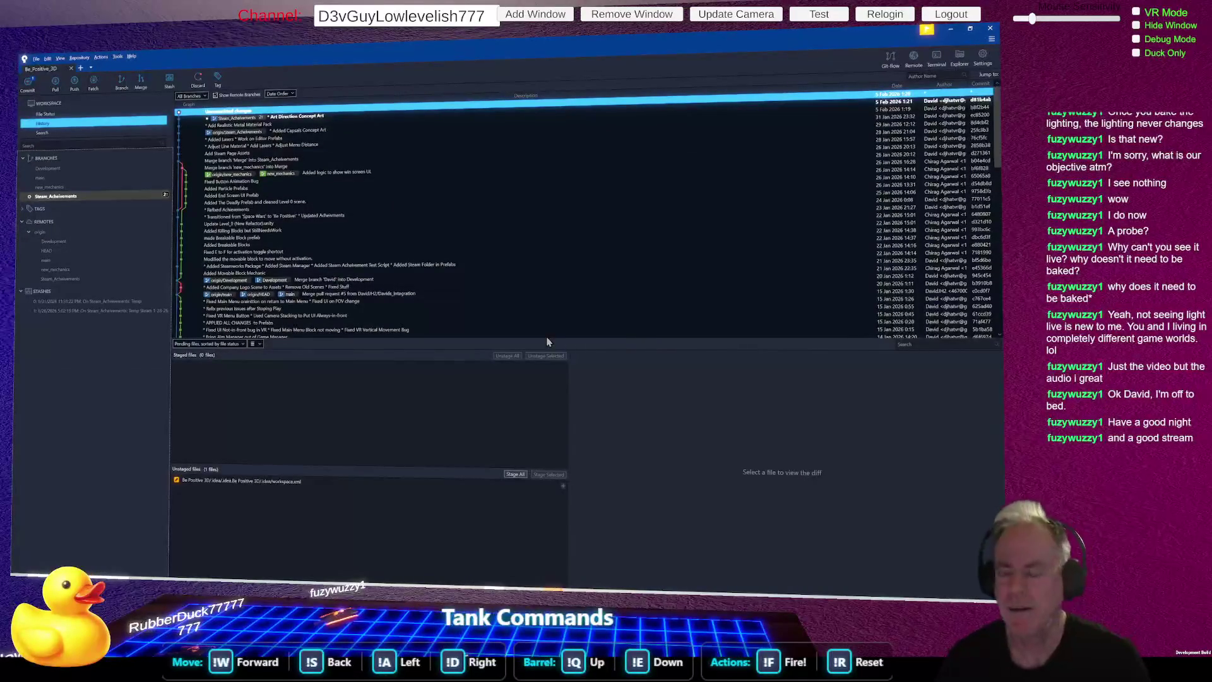
pyautogui.hotkey('alt', 'Tab')
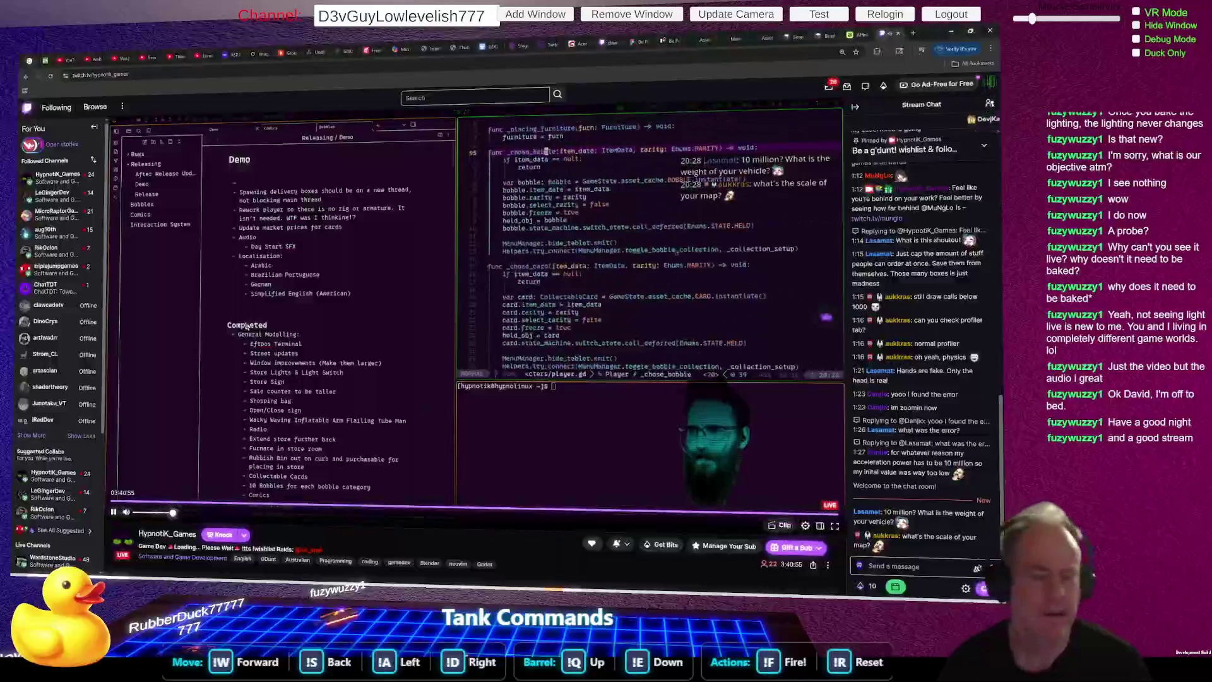
# Step: Browse the followed channels and play the GB Studio Game Boy development stream
pyautogui.click(58, 276)
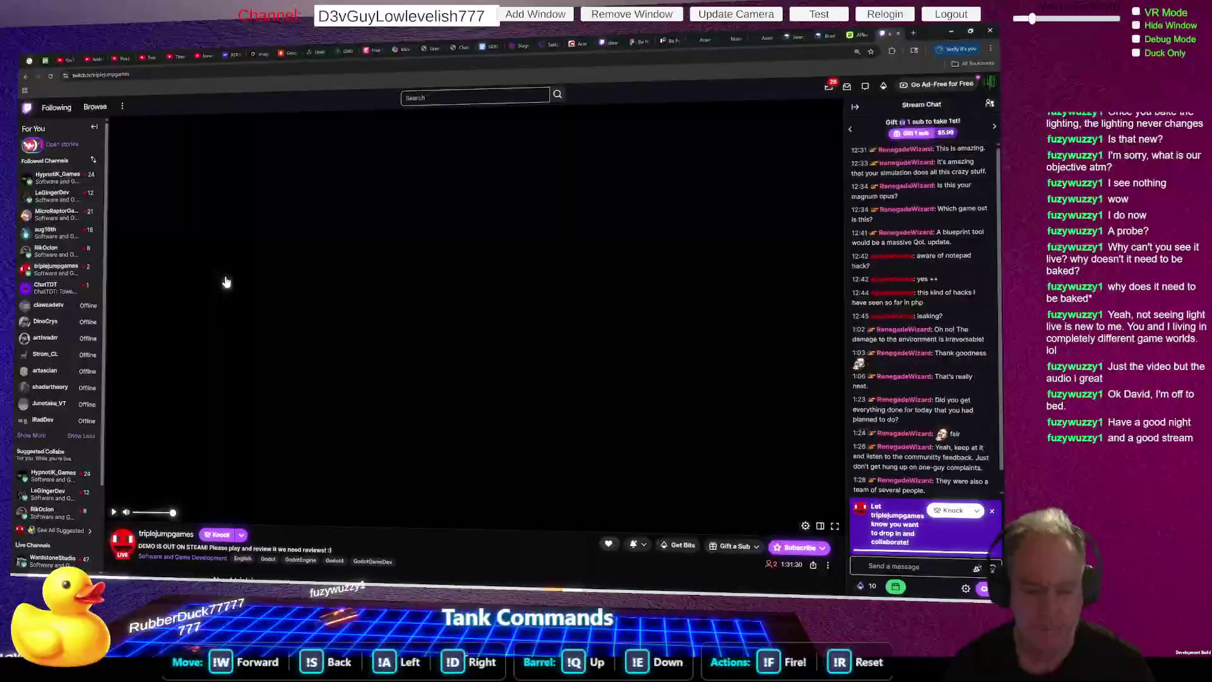
pyautogui.click(51, 77)
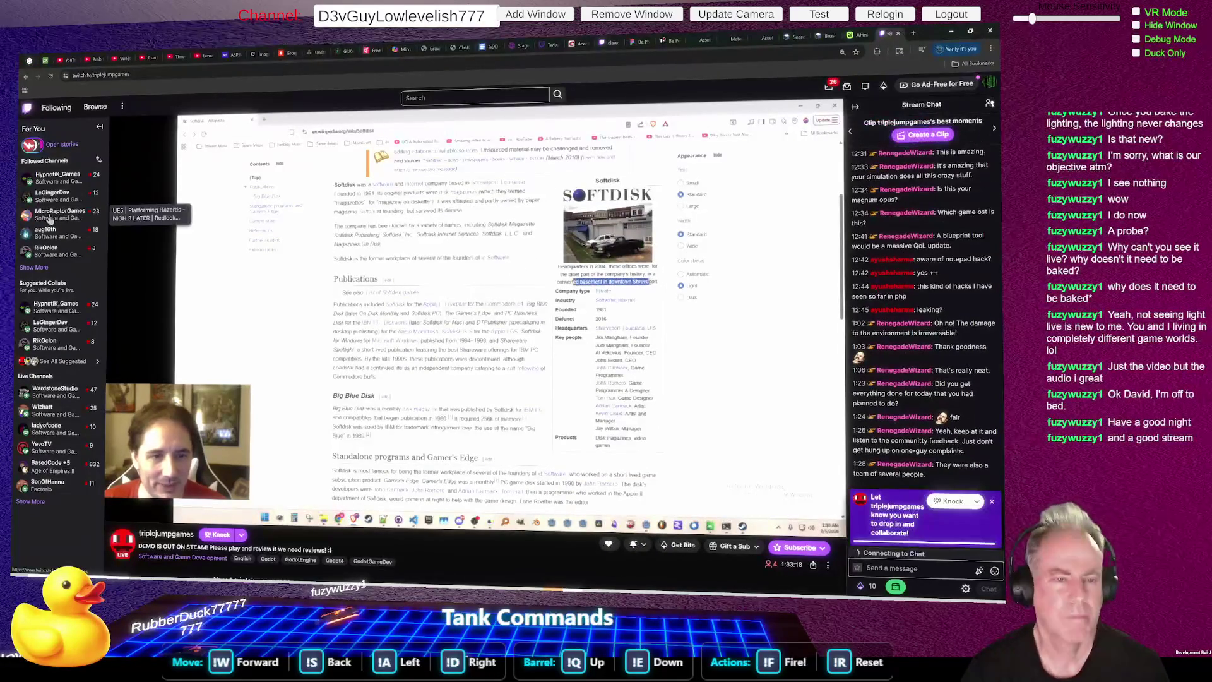
pyautogui.click(64, 253)
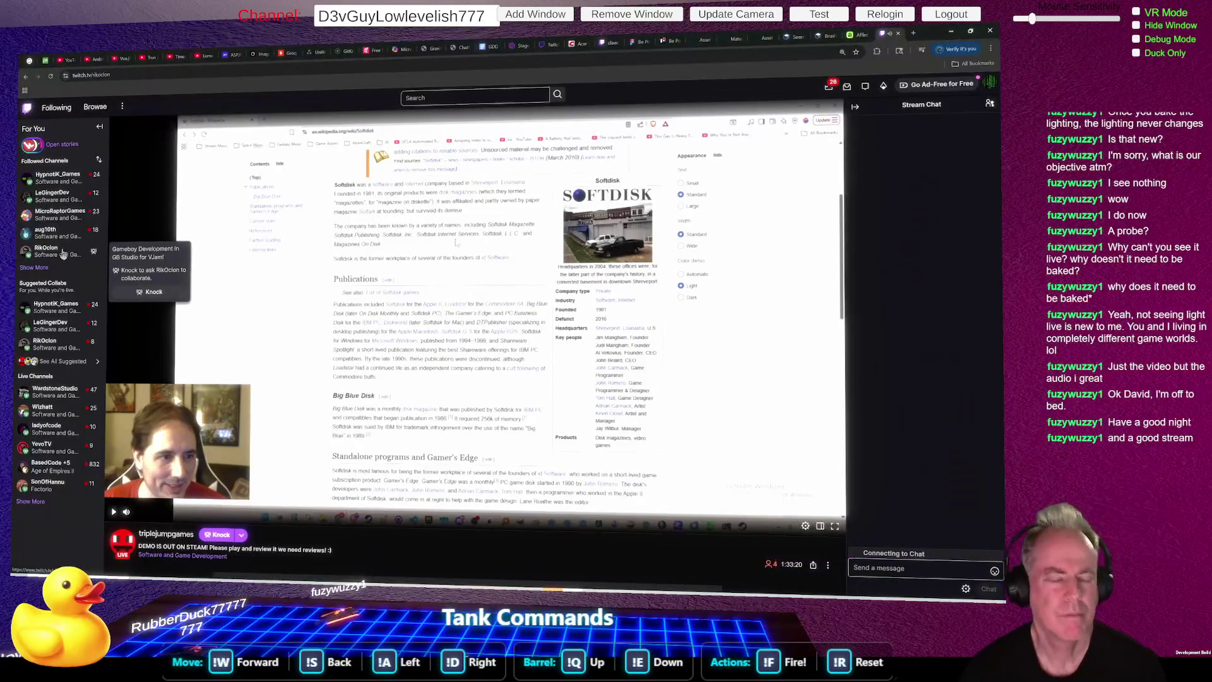
pyautogui.click(35, 269)
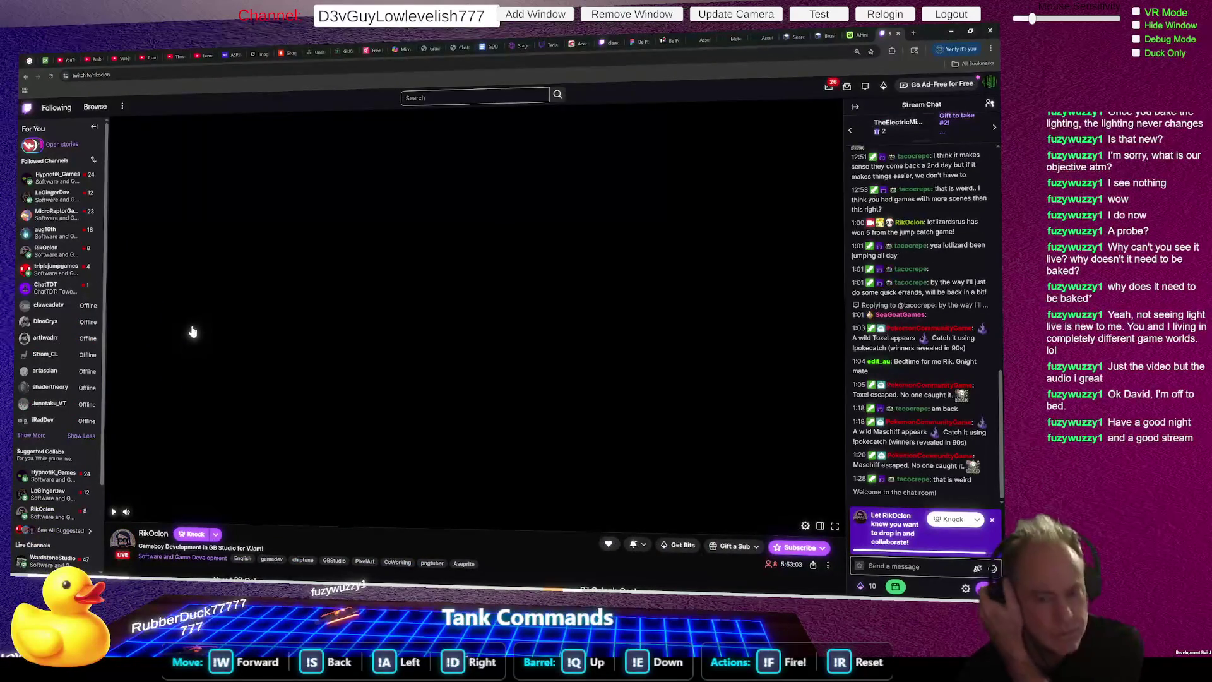
pyautogui.click(193, 332)
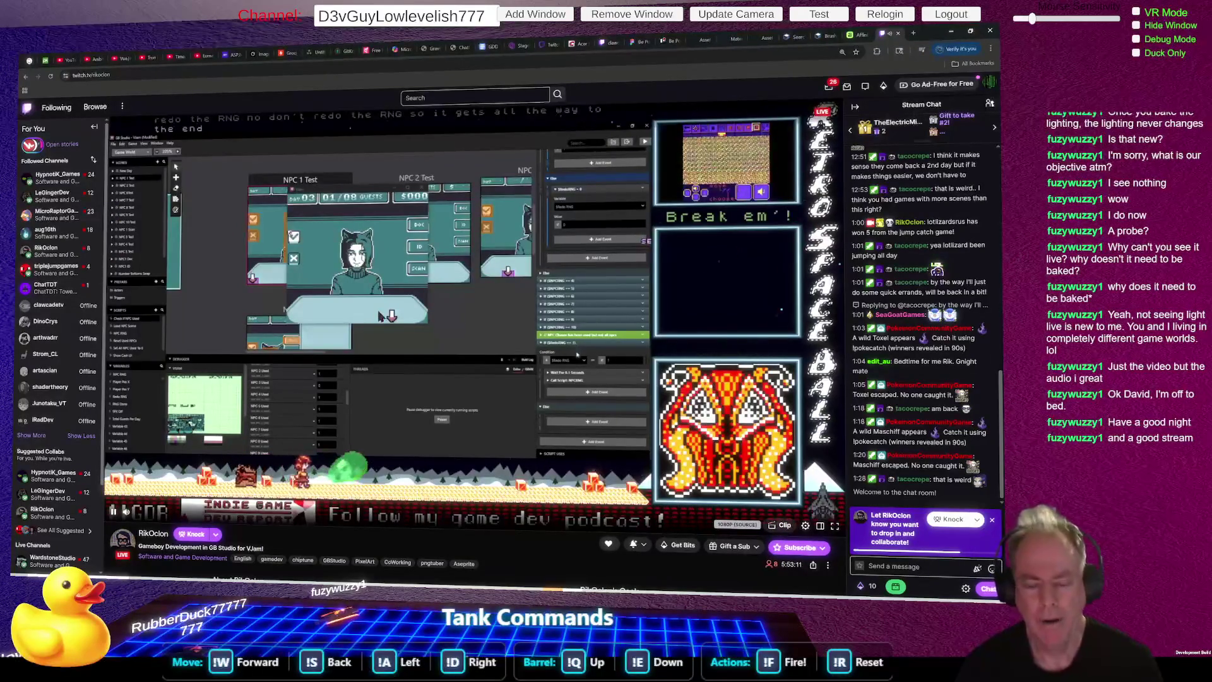
# Step: Return to the first streamer's Godot game-dev channel and pick a chat emote
pyautogui.click(56, 180)
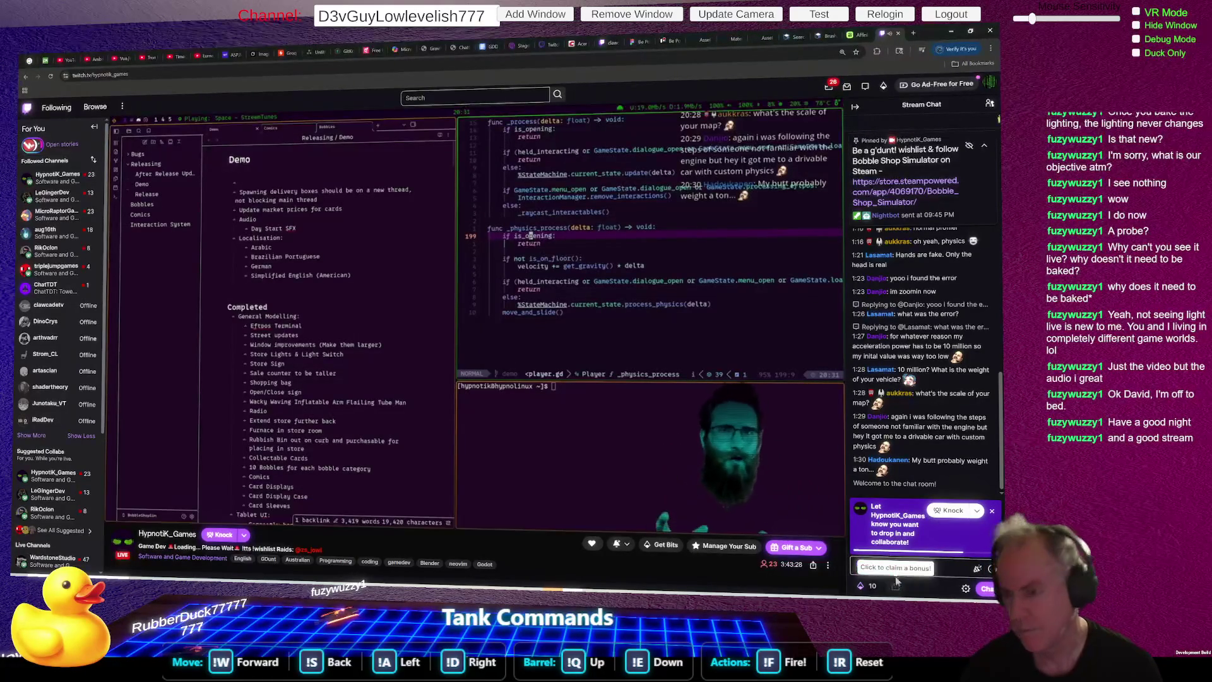
pyautogui.moveTo(605, 403)
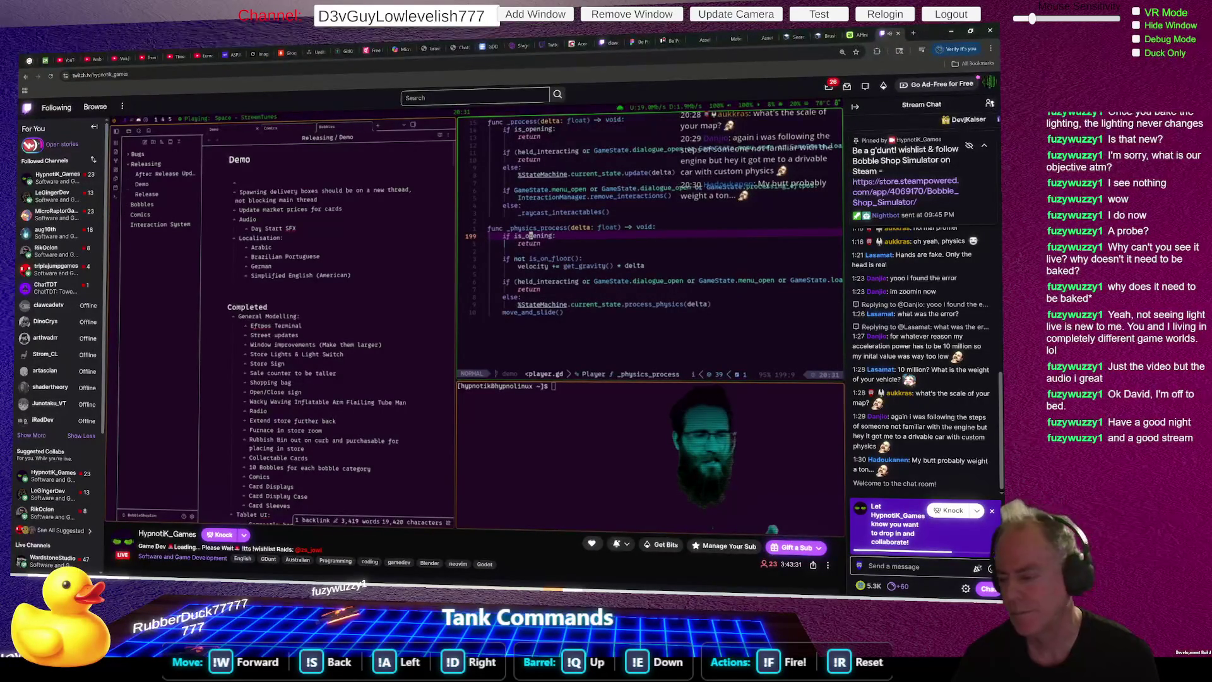
pyautogui.click(977, 567)
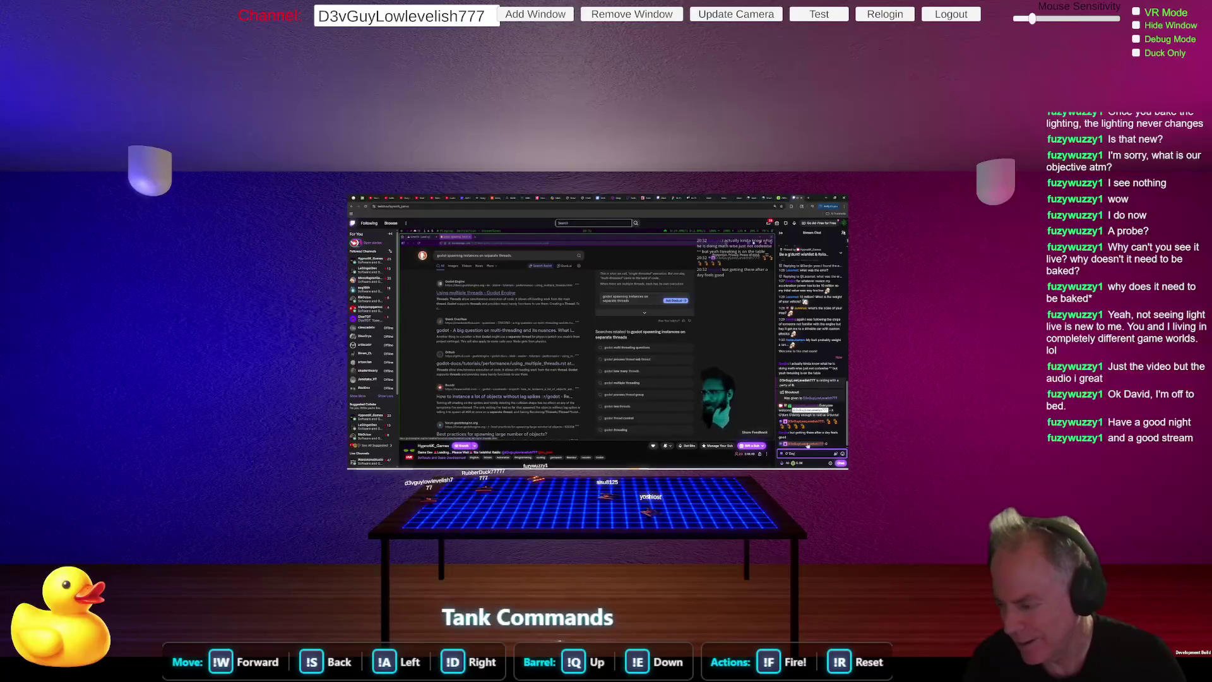
# Step: Send the O'Day! greeting to the stream chat
pyautogui.press('Return')
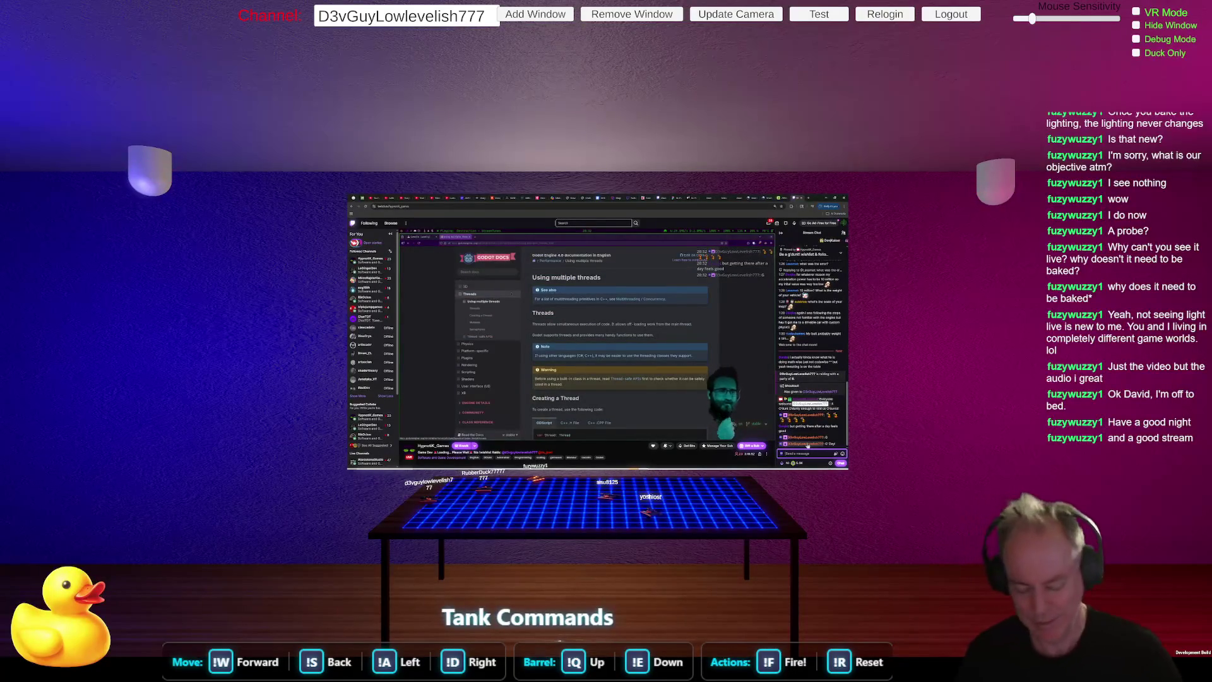
pyautogui.write('w')
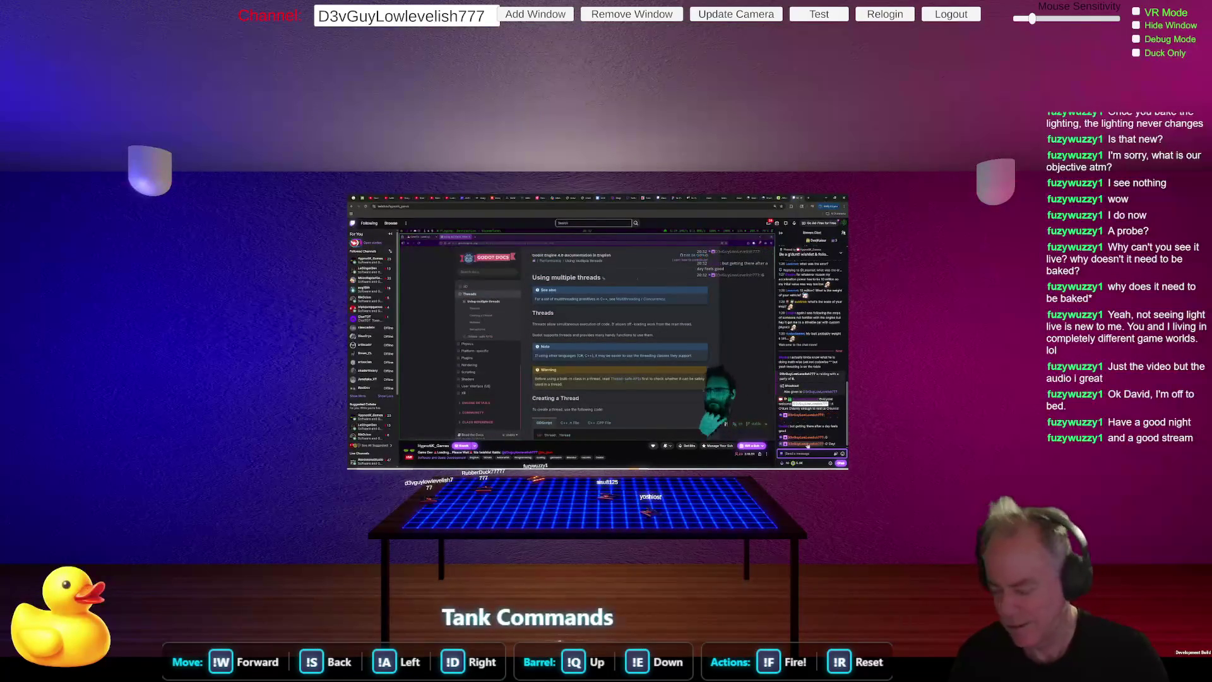